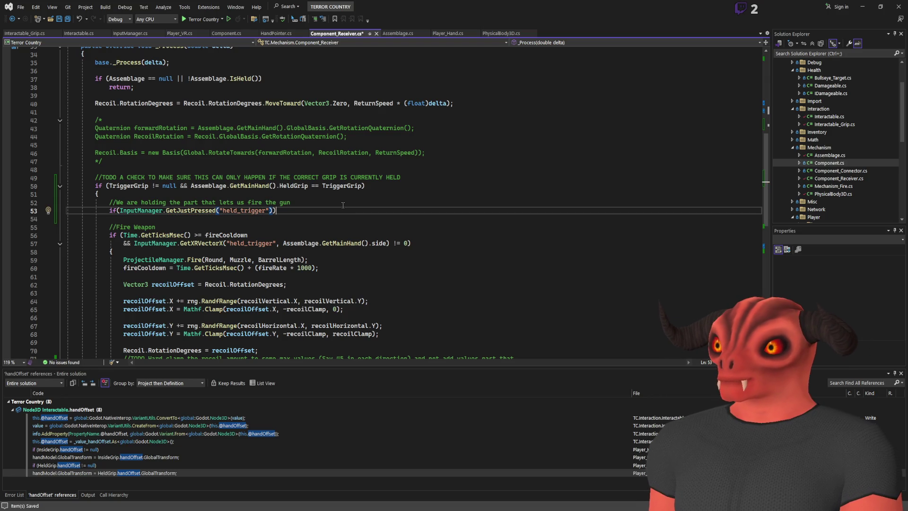
Add isFiring = true; under the trigger check and pass Assemblage.GetMainHand().side to GetJustPressed
{"action": "key", "text": "Return"}
{"action": "type", "text": "isFiring = true;"}
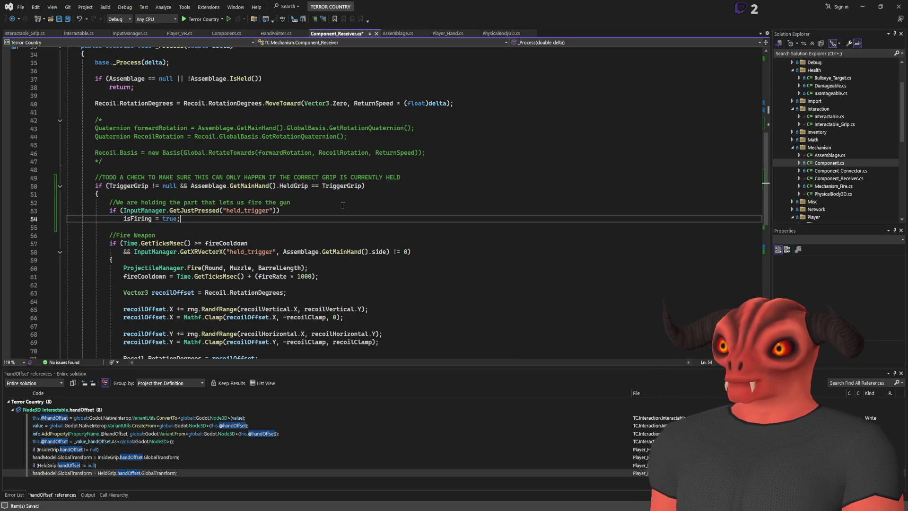
{"action": "left_click", "coordinate": [284, 252]}
{"action": "left_click_drag", "start_coordinate": [284, 251], "coordinate": [385, 252]}
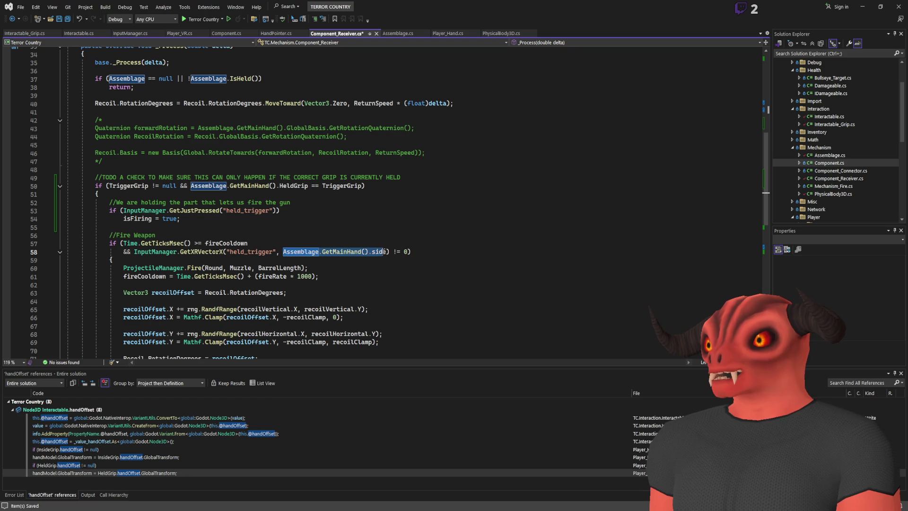
{"action": "left_click", "coordinate": [281, 210]}
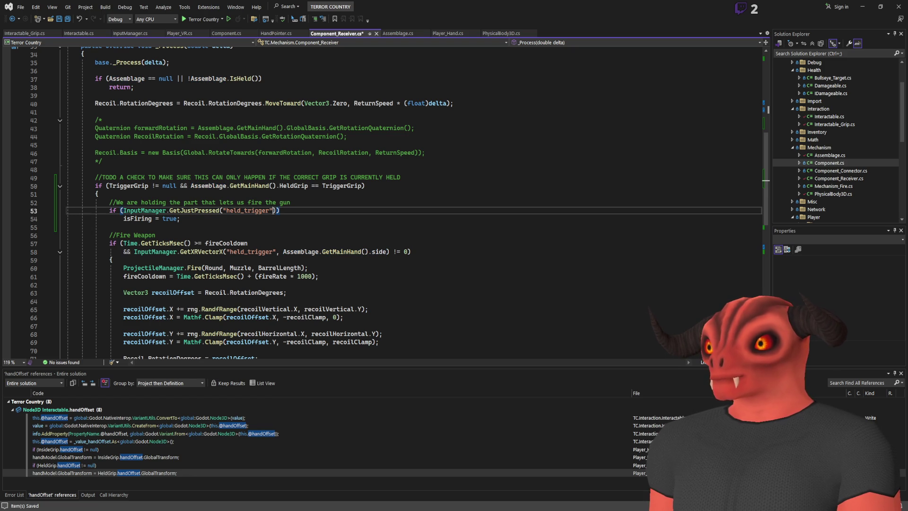
{"action": "type", "text": ","}
{"action": "type", "text": "Assemblage.GetMainHand().side"}
{"action": "key", "text": "ctrl+s"}
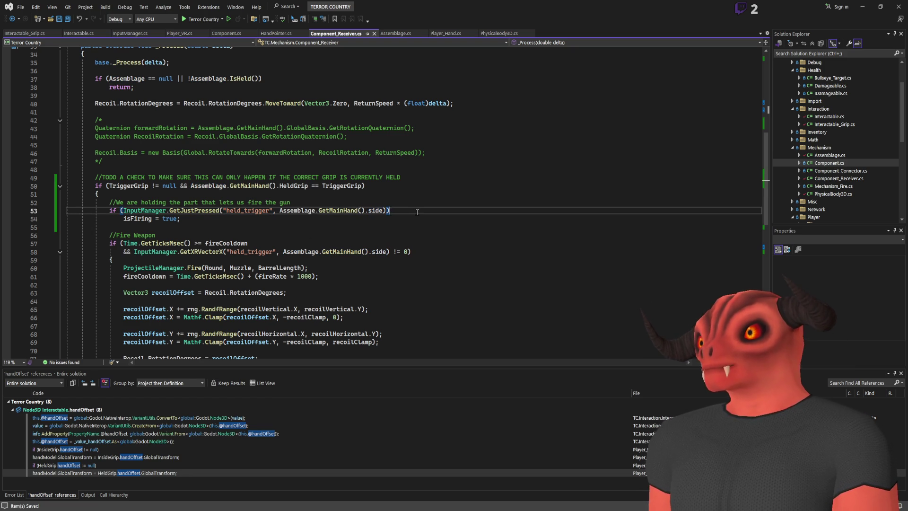
{"action": "left_click_drag", "start_coordinate": [416, 219], "coordinate": [418, 223]}
{"action": "key", "text": "Left"}
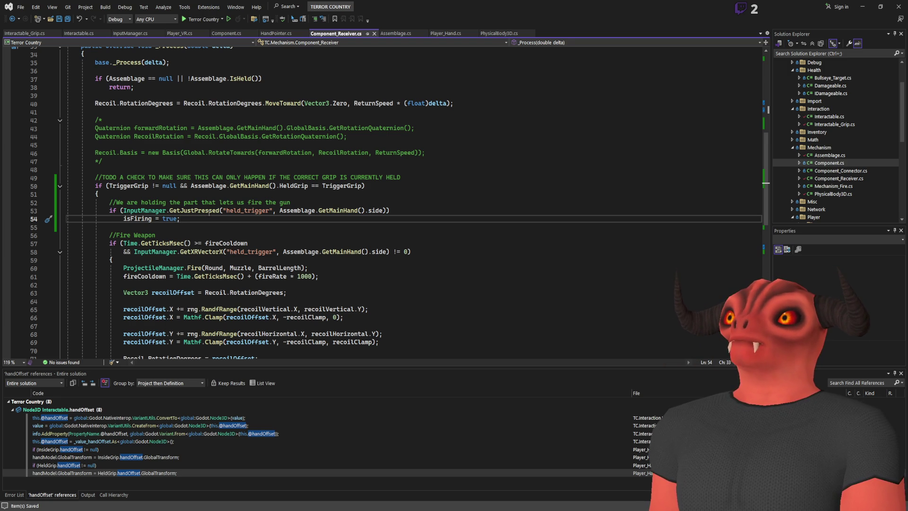
Append && isFiring to the fire cooldown condition, save, and start a solution build
{"action": "double_click", "coordinate": [137, 219]}
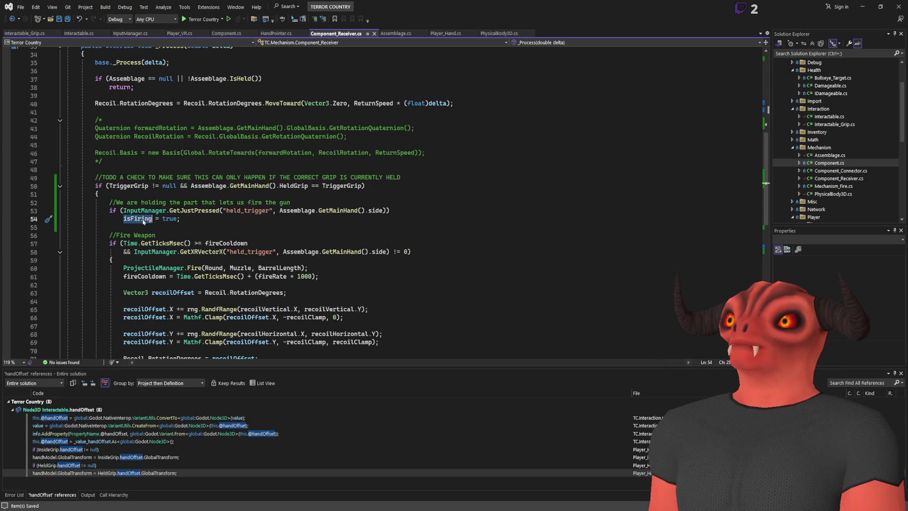
{"action": "left_click", "coordinate": [260, 243]}
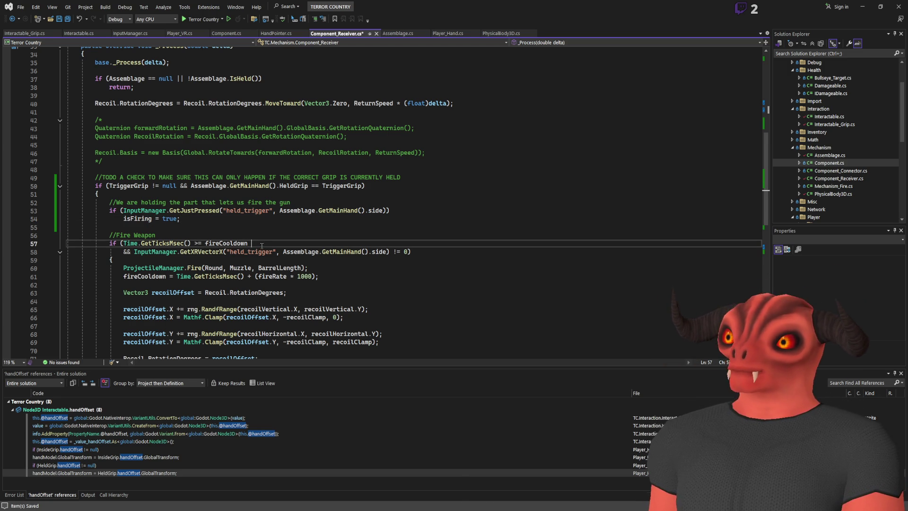
{"action": "type", "text": "&& isFiring"}
{"action": "key", "text": "ctrl+s"}
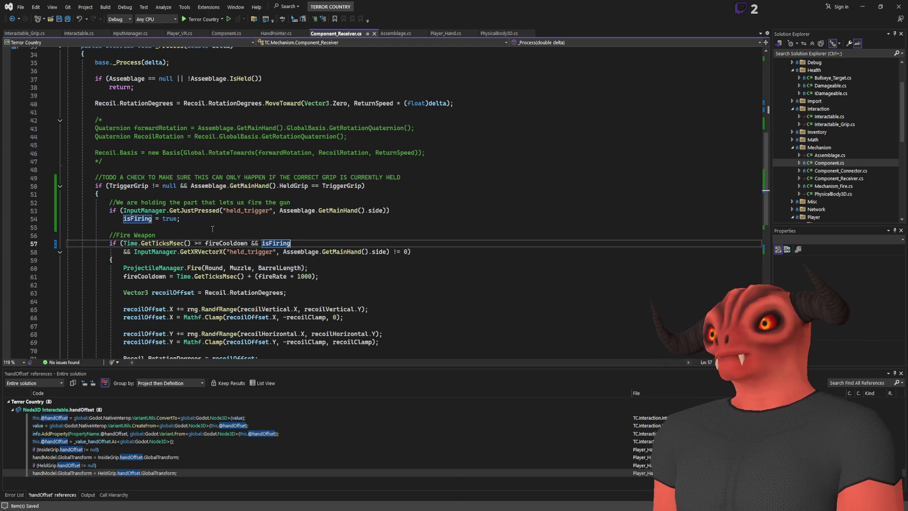
{"action": "left_click", "coordinate": [229, 221]}
{"action": "mouse_move", "coordinate": [229, 220]}
{"action": "left_mouse_down"}
{"action": "mouse_move", "coordinate": [150, 252]}
{"action": "mouse_move", "coordinate": [303, 278]}
{"action": "left_mouse_up"}
{"action": "left_click", "coordinate": [113, 260]}
Build the solution, then play and stop a VR test run in Godot
{"action": "key", "text": "ctrl+shift+b"}
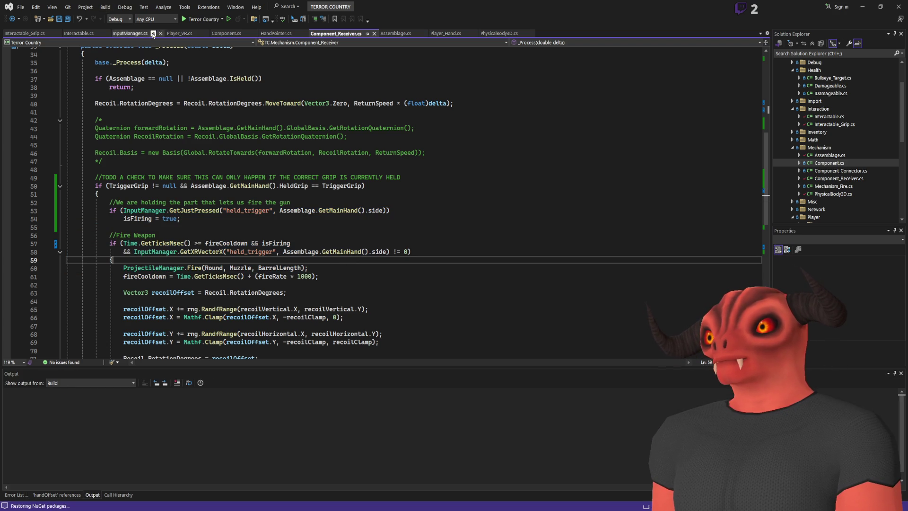
{"action": "left_click", "coordinate": [350, 245]}
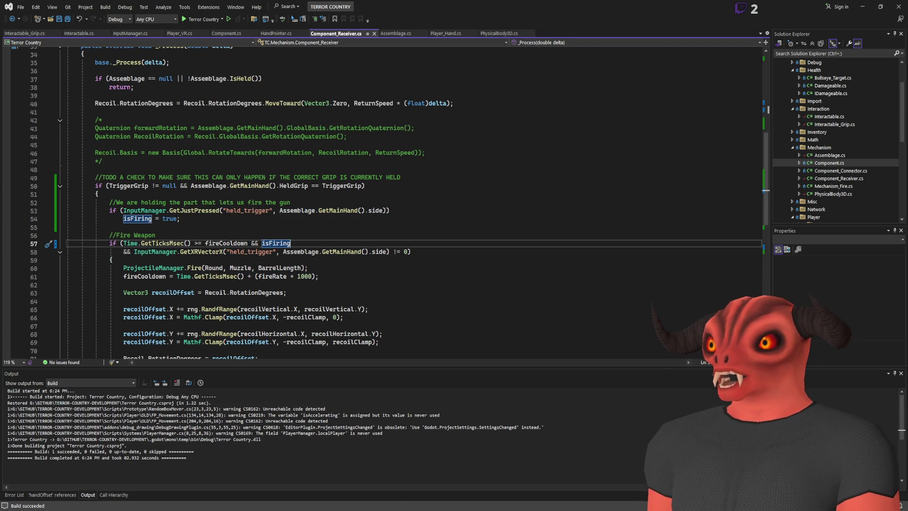
{"action": "key", "text": "alt+Tab"}
{"action": "key", "text": "F5"}
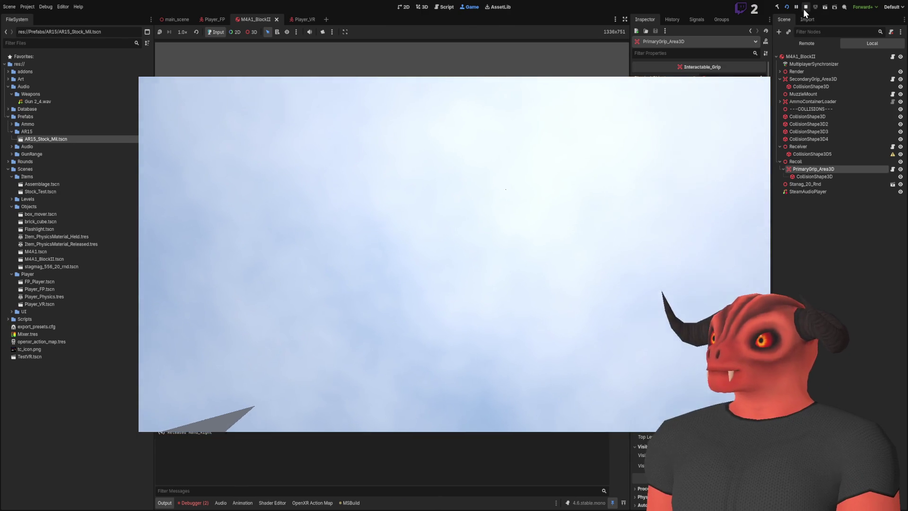
{"action": "key", "text": "F8"}
{"action": "key", "text": "alt+Tab"}
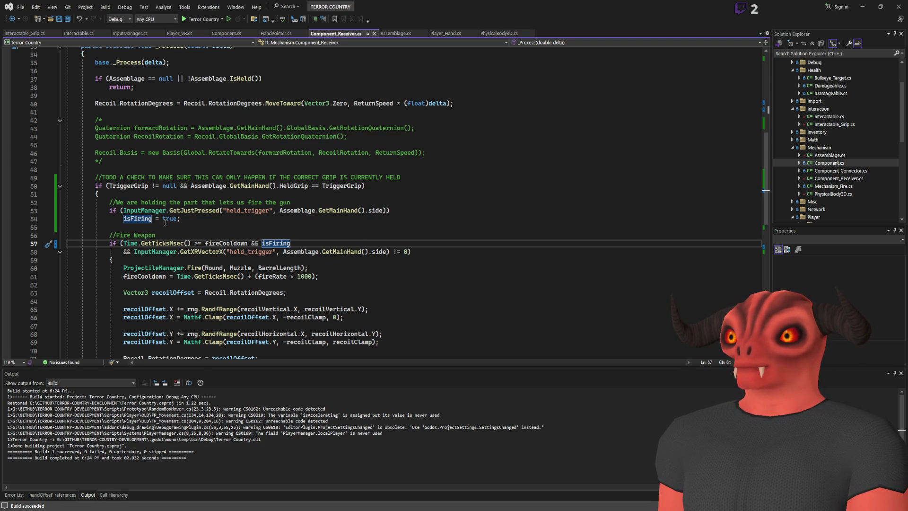
Try a TriggerGrip. prefix in the line 53 trigger press check, then remove it
{"action": "left_click", "coordinate": [122, 211]}
{"action": "type", "text": "isHe"}
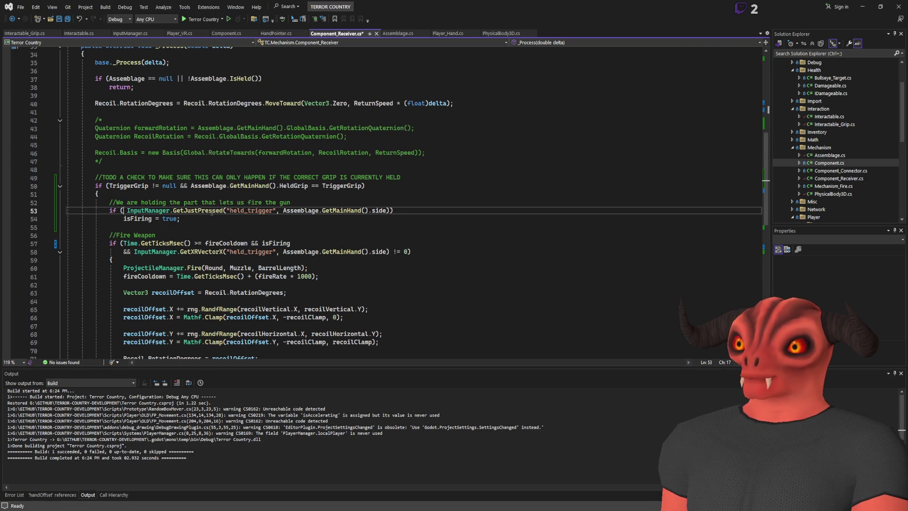
{"action": "key", "text": "BackSpace"}
{"action": "key", "text": "BackSpace"}
{"action": "key", "text": "BackSpace"}
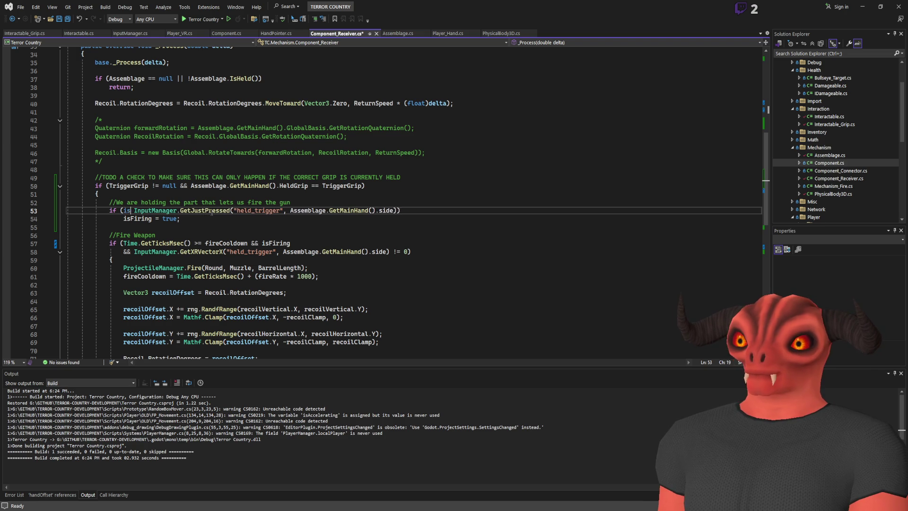
{"action": "type", "text": "He"}
{"action": "key", "text": "BackSpace"}
{"action": "key", "text": "BackSpace"}
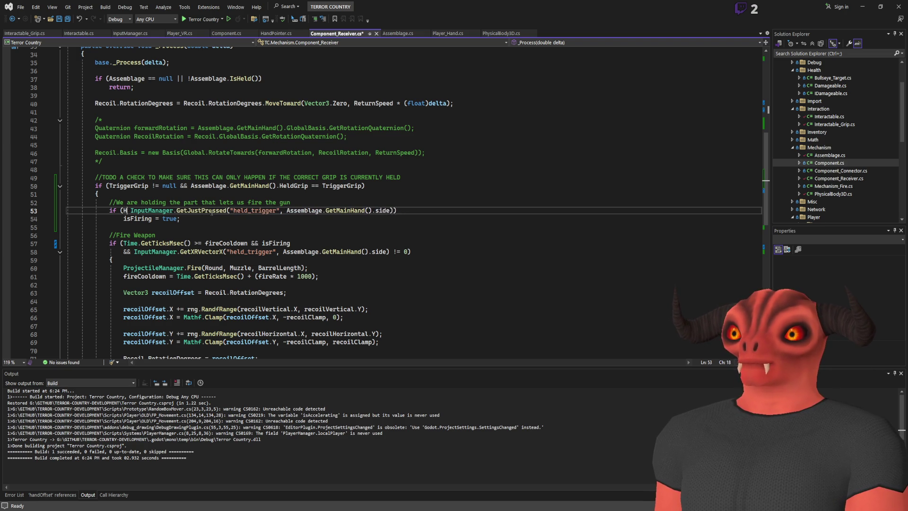
{"action": "left_click", "coordinate": [311, 164]}
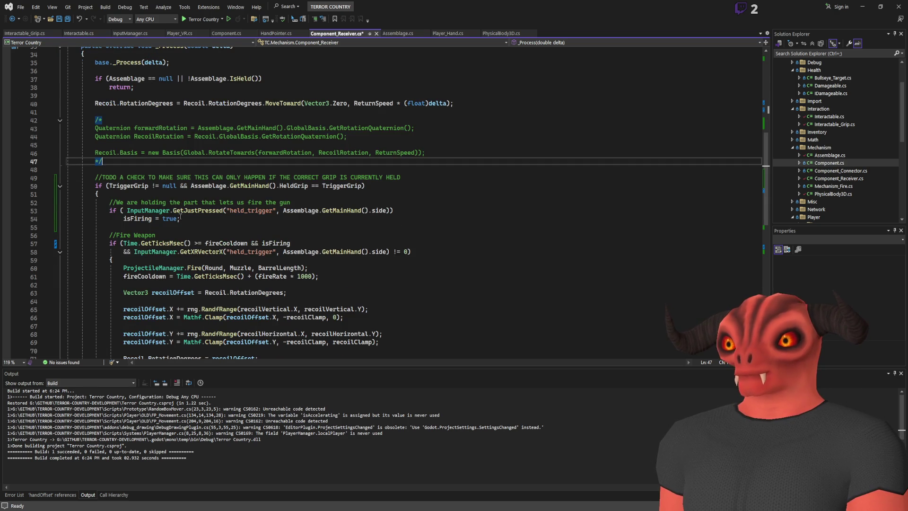
{"action": "left_click", "coordinate": [129, 188]}
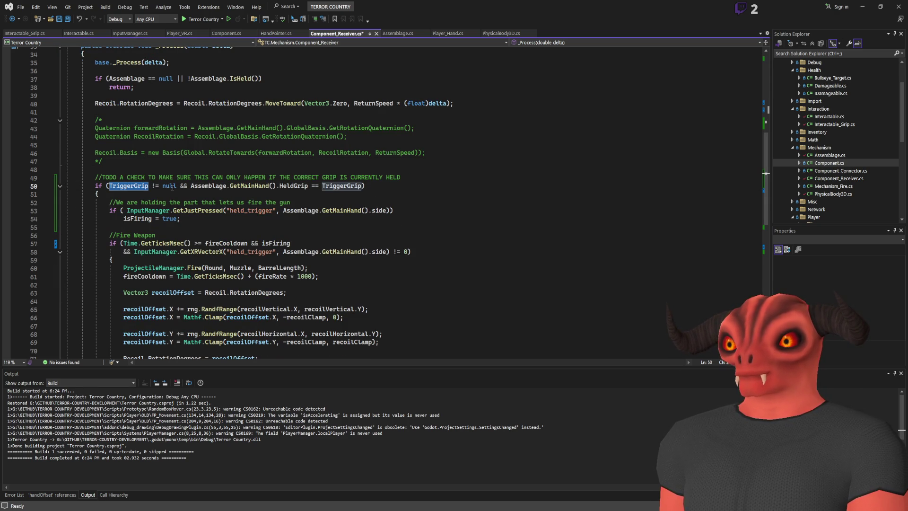
{"action": "left_click", "coordinate": [124, 210]}
{"action": "type", "text": "TriggerGrip"}
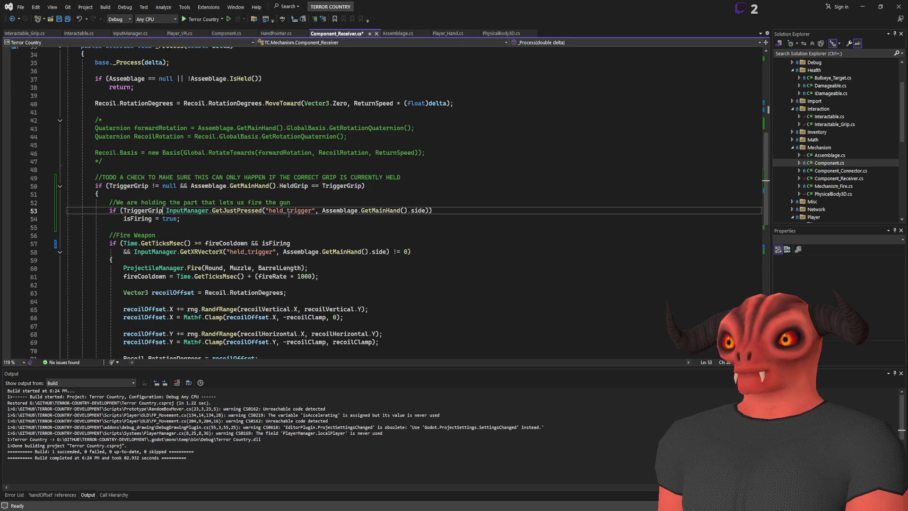
{"action": "type", "text": ".is"}
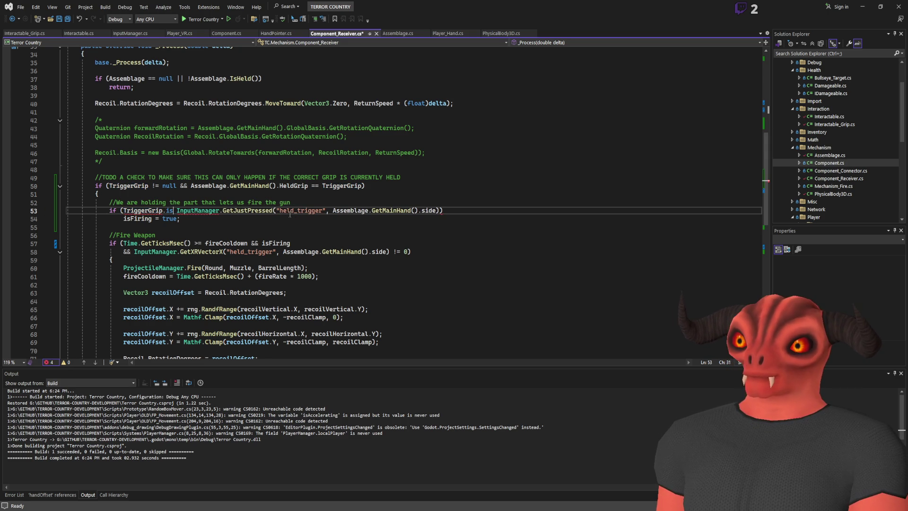
{"action": "key", "text": "BackSpace"}
{"action": "key", "text": "BackSpace"}
{"action": "key", "text": "BackSpace"}
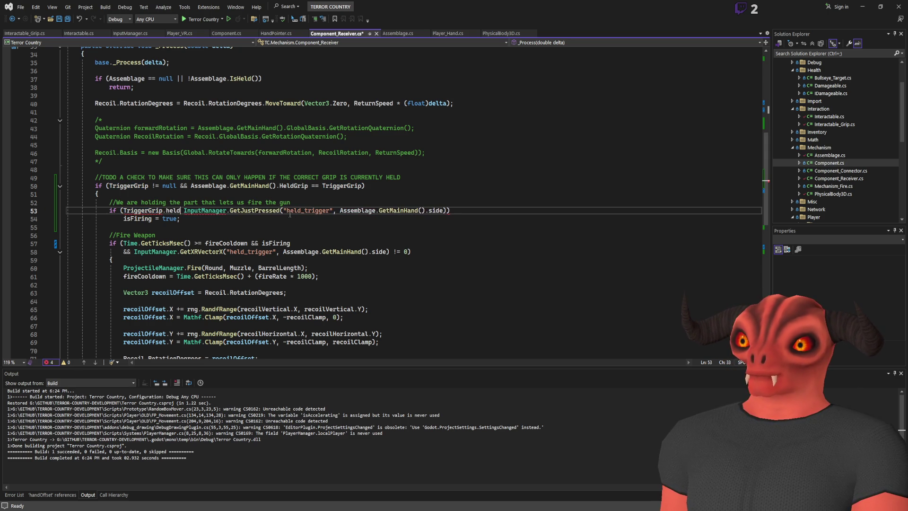
{"action": "type", "text": "."}
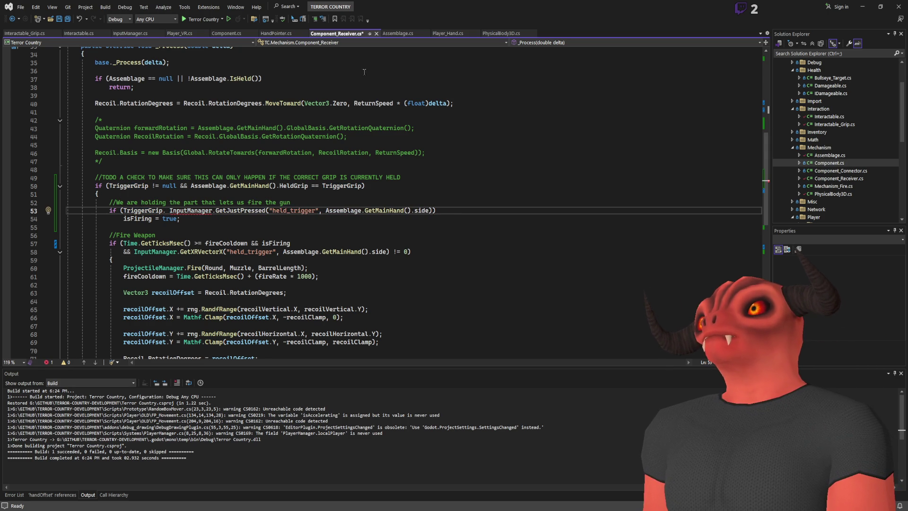
{"action": "left_click", "coordinate": [316, 128]}
{"action": "left_click_drag", "start_coordinate": [170, 210], "coordinate": [121, 212]}
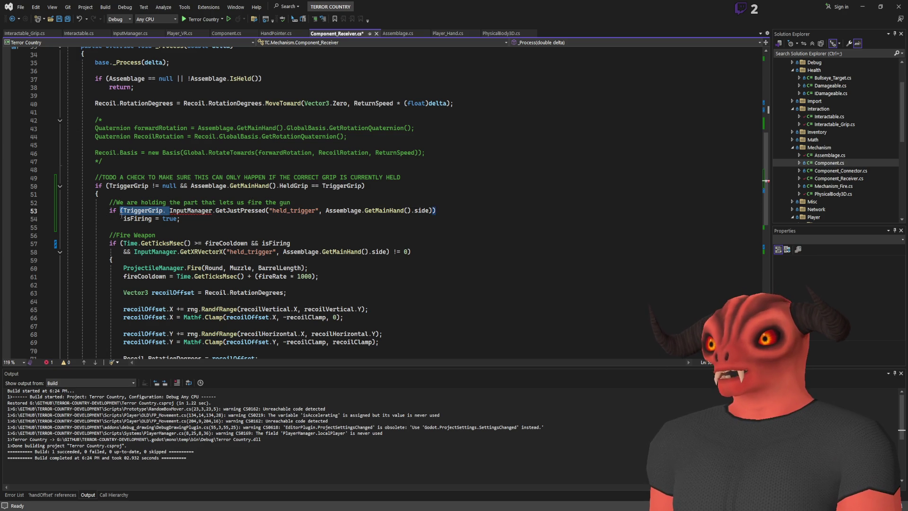
{"action": "key", "text": "Delete"}
Comment out lines 53 and 54 with // and save Component_Receiver.cs
{"action": "left_click", "coordinate": [312, 204]}
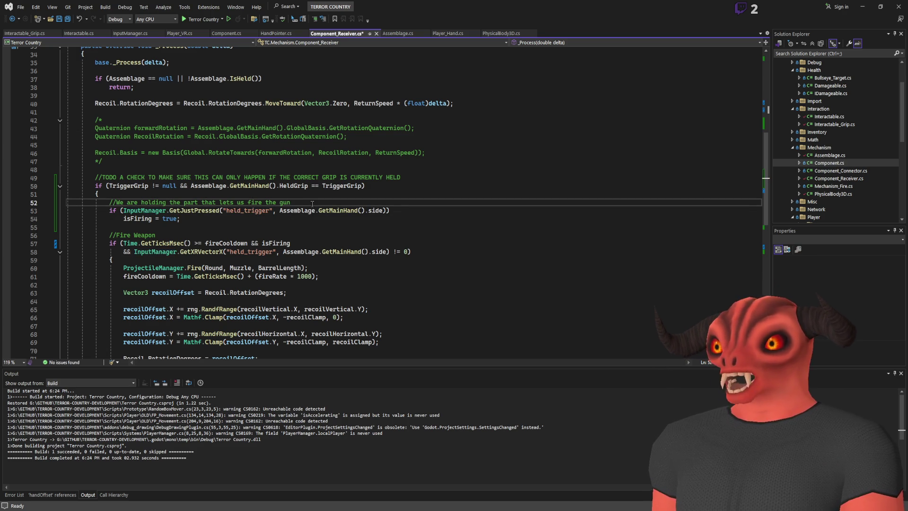
{"action": "key", "text": "Down"}
{"action": "key", "text": "Home"}
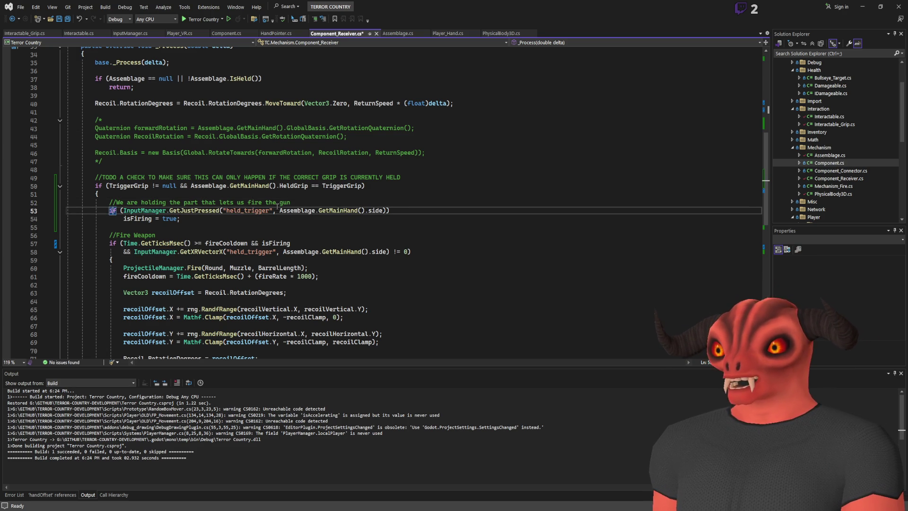
{"action": "type", "text": "//"}
{"action": "key", "text": "Down"}
{"action": "type", "text": "//"}
{"action": "key", "text": "ctrl+s"}
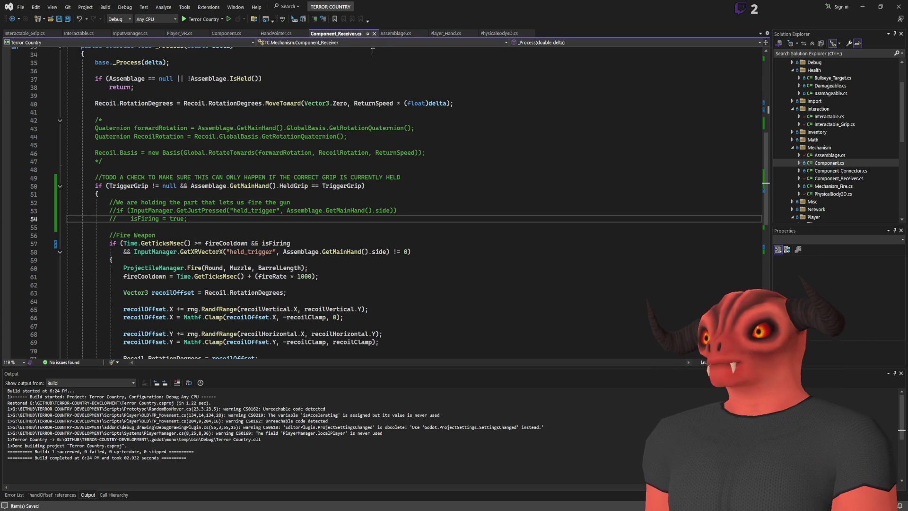
Close Component_Receiver.cs, look through ProcessHandling in PhysicalBody3D.cs, then switch to Player_Hand.cs
{"action": "left_click", "coordinate": [374, 34]}
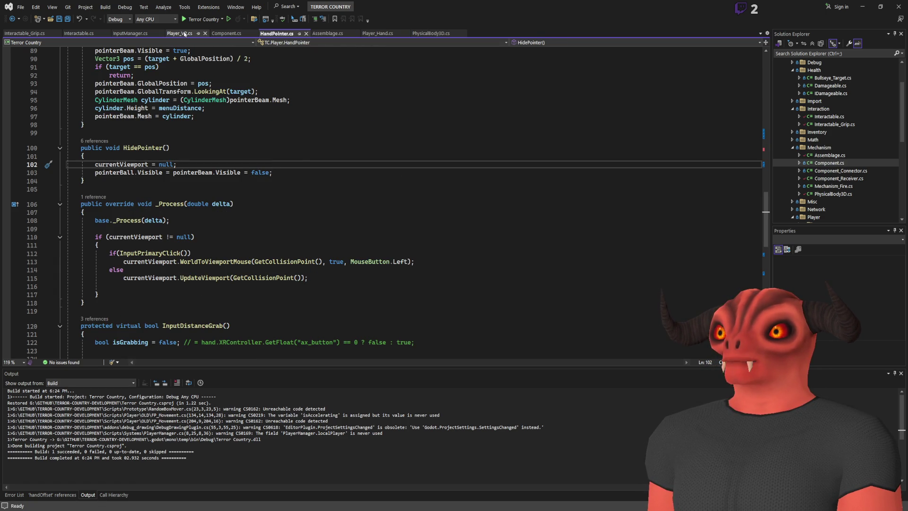
{"action": "left_click", "coordinate": [431, 33]}
{"action": "left_click", "coordinate": [259, 177]}
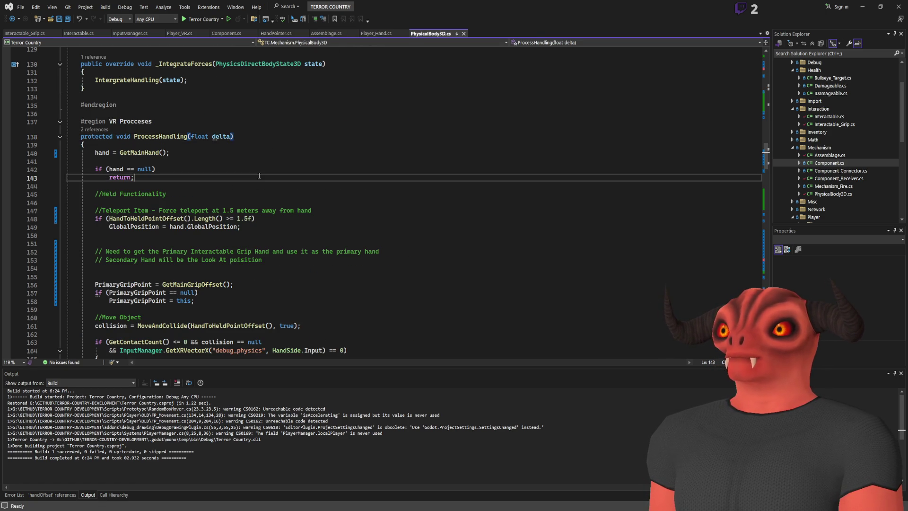
{"action": "scroll", "coordinate": [259, 176], "scroll_direction": "up", "scroll_amount": 9}
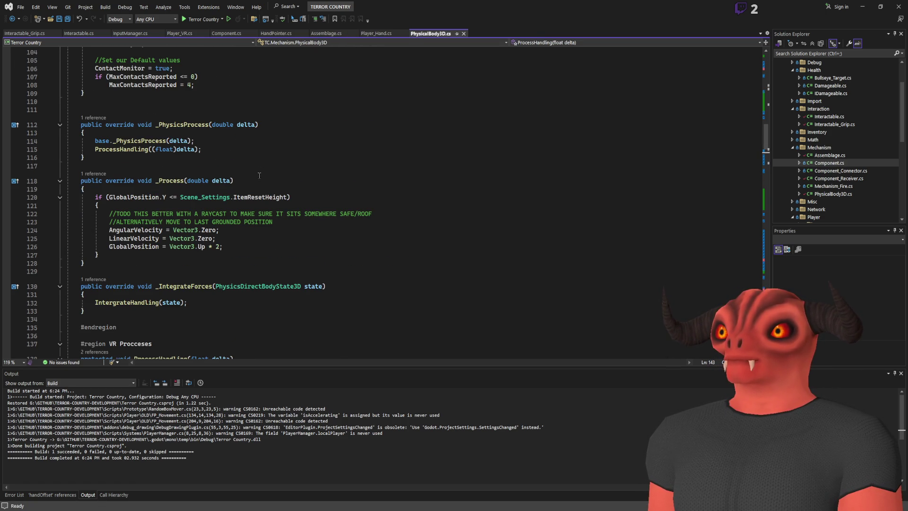
{"action": "scroll", "coordinate": [260, 176], "scroll_direction": "up", "scroll_amount": 4}
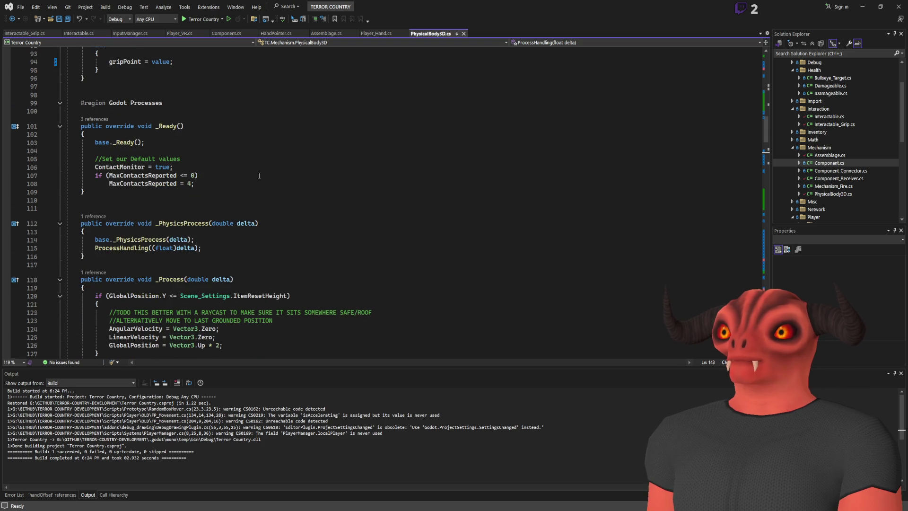
{"action": "scroll", "coordinate": [259, 176], "scroll_direction": "up", "scroll_amount": 1}
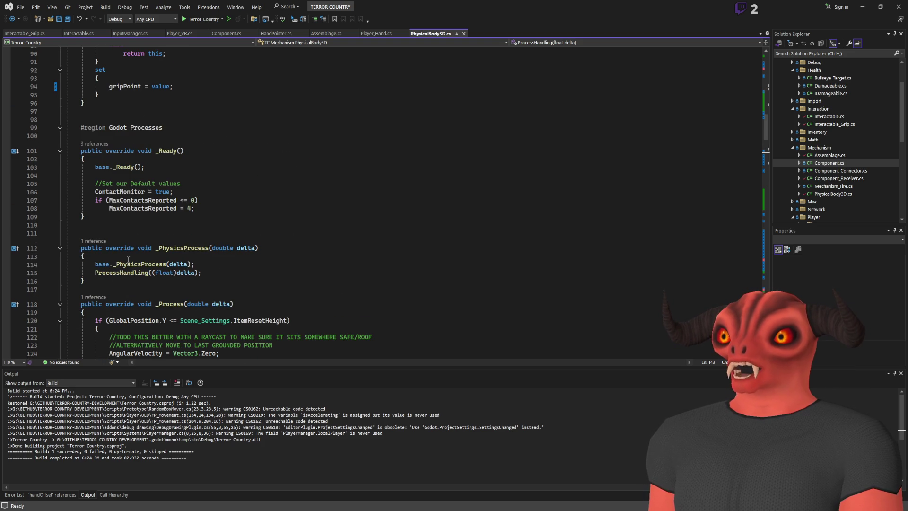
{"action": "scroll", "coordinate": [129, 260], "scroll_direction": "down", "scroll_amount": 6}
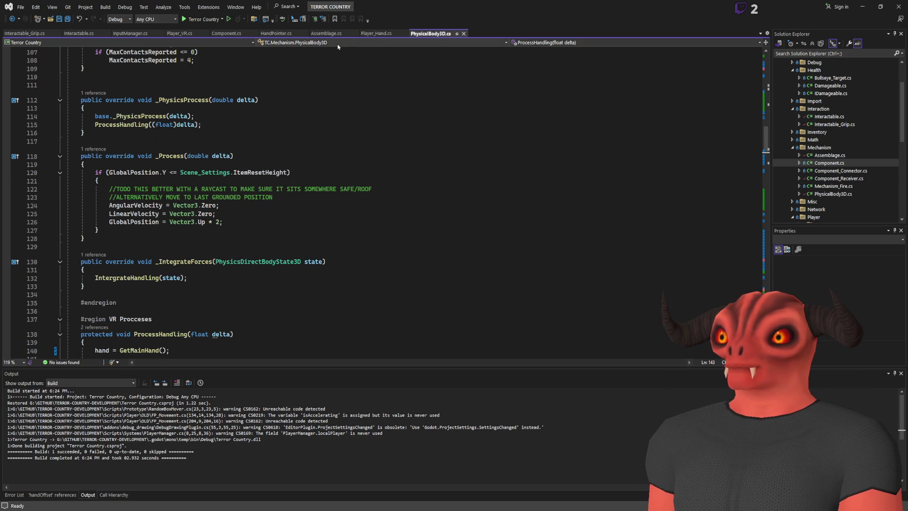
{"action": "left_click", "coordinate": [376, 33]}
{"action": "scroll", "coordinate": [333, 142], "scroll_direction": "up", "scroll_amount": 7}
{"action": "scroll", "coordinate": [332, 142], "scroll_direction": "down", "scroll_amount": 8}
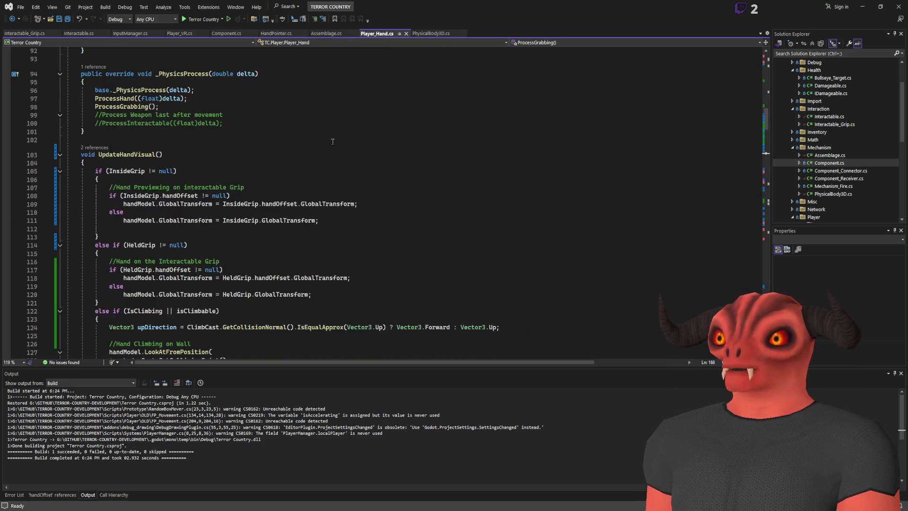
Move UpdateHandVisual(); from _Process to after ProcessGrabbing(); in _PhysicsProcess, then save and rebuild
{"action": "left_click", "coordinate": [166, 109]}
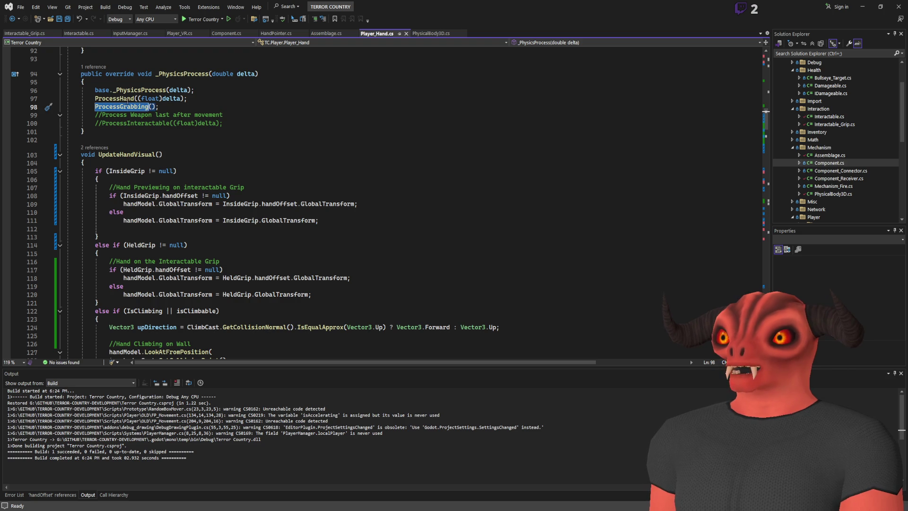
{"action": "left_click", "coordinate": [127, 99]}
{"action": "scroll", "coordinate": [126, 100], "scroll_direction": "up", "scroll_amount": 8}
{"action": "left_click_drag", "start_coordinate": [165, 215], "coordinate": [180, 210]}
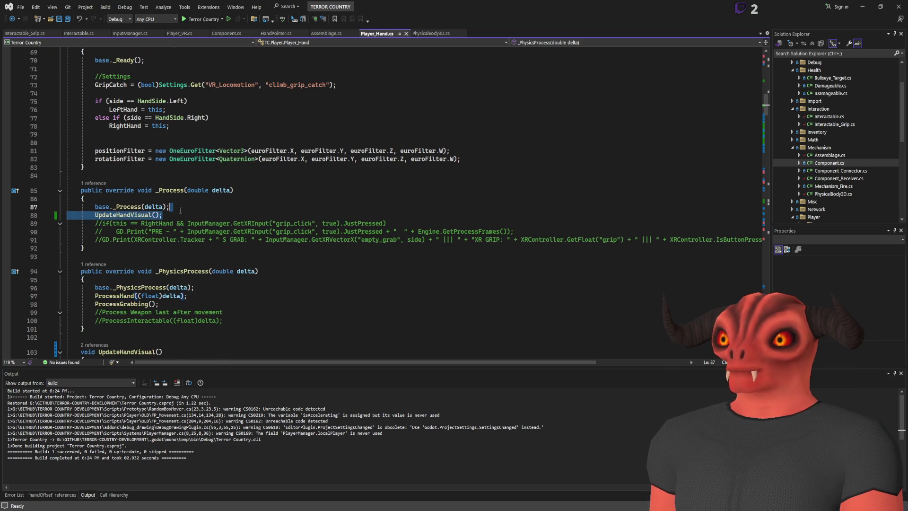
{"action": "key", "text": "ctrl+x"}
{"action": "left_click", "coordinate": [95, 304]}
{"action": "key", "text": "ctrl+v"}
{"action": "left_click", "coordinate": [188, 287]}
{"action": "key", "text": "ctrl+s"}
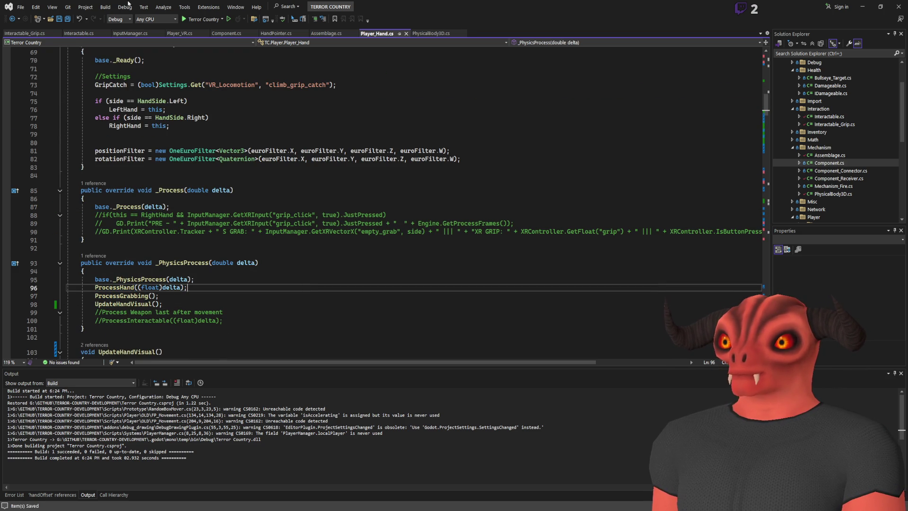
{"action": "key", "text": "ctrl+shift+b"}
{"action": "key", "text": "alt+Tab"}
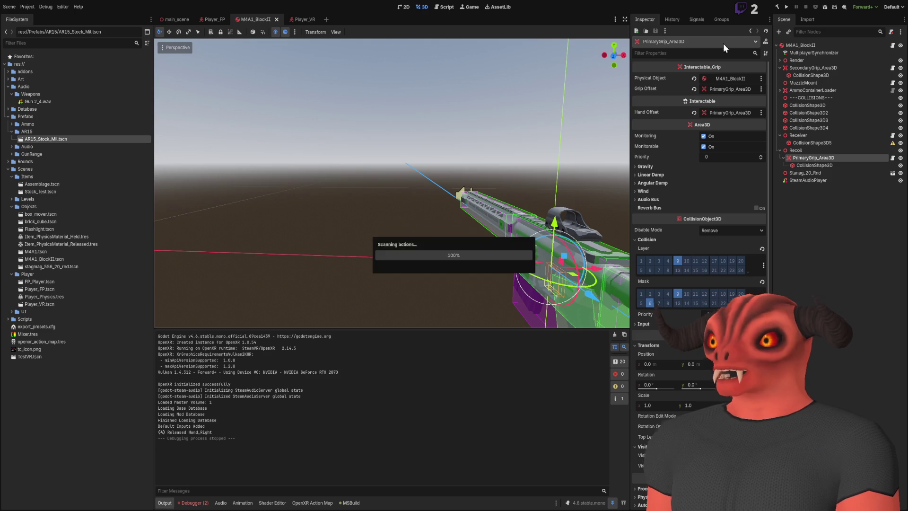
Run the game in Godot to test the hand visual change, then return to Visual Studio
{"action": "left_click", "coordinate": [787, 7]}
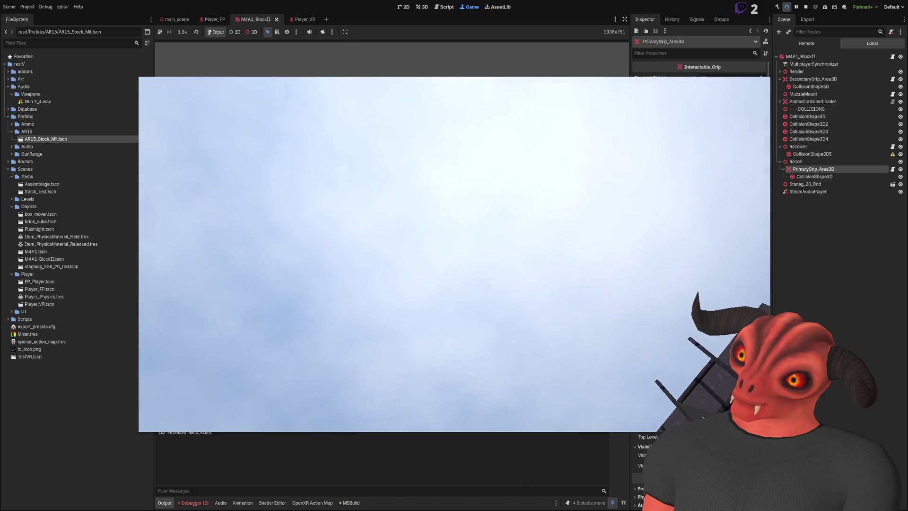
{"action": "key", "text": "alt+Tab"}
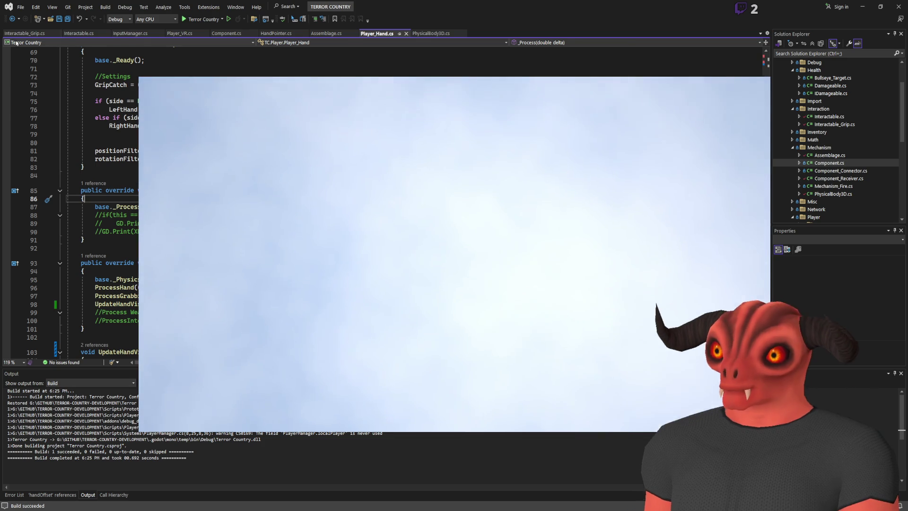
Look through Interactable.cs and InputManager.cs, then reopen Component_Receiver.cs from Solution Explorer
{"action": "left_click", "coordinate": [70, 34]}
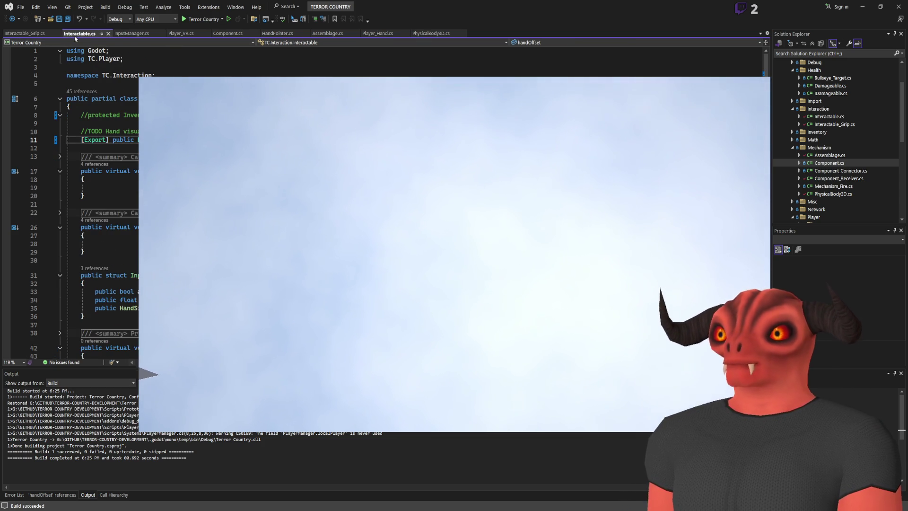
{"action": "left_click", "coordinate": [125, 34]}
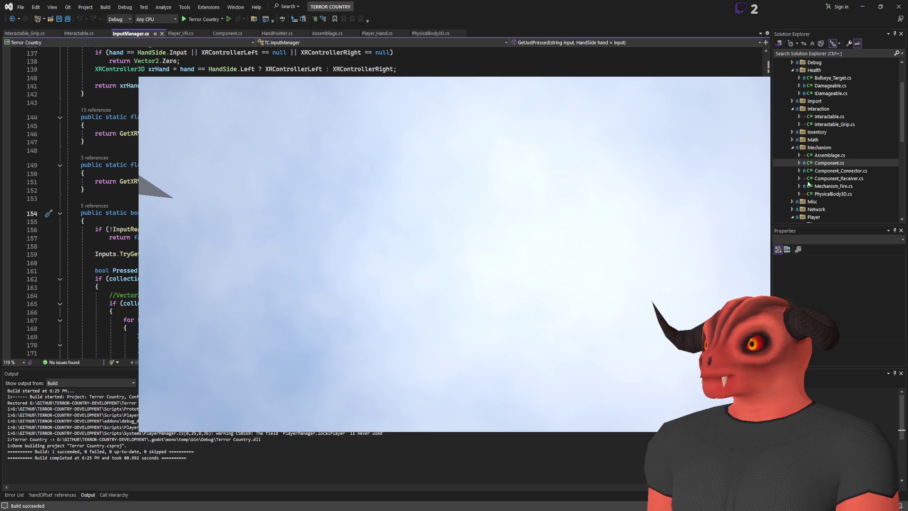
{"action": "scroll", "coordinate": [795, 151], "scroll_direction": "down", "scroll_amount": 2}
{"action": "scroll", "coordinate": [796, 166], "scroll_direction": "up", "scroll_amount": 4}
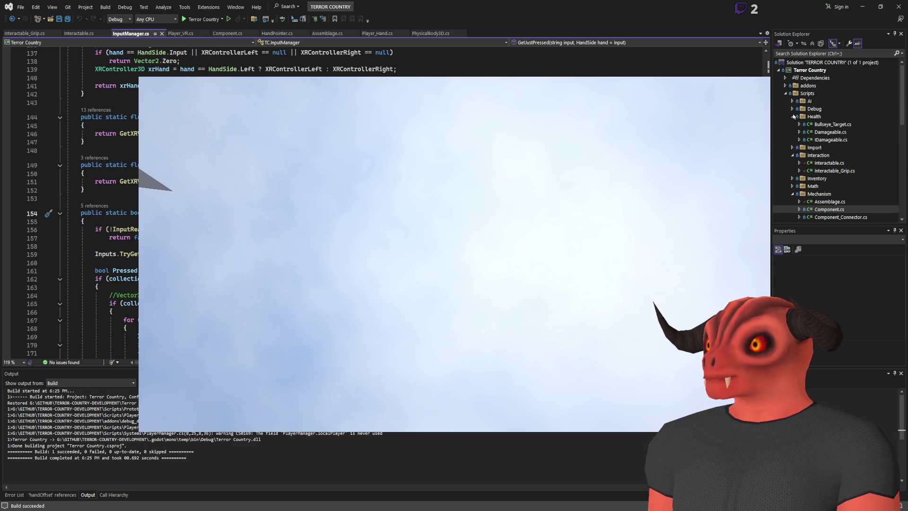
{"action": "scroll", "coordinate": [804, 137], "scroll_direction": "down", "scroll_amount": 3}
{"action": "left_click", "coordinate": [842, 155]}
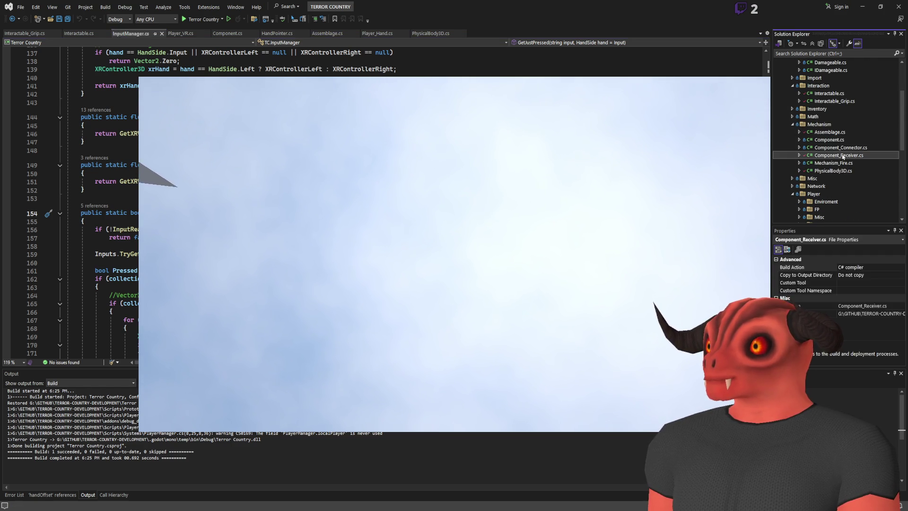
{"action": "double_click", "coordinate": [843, 156]}
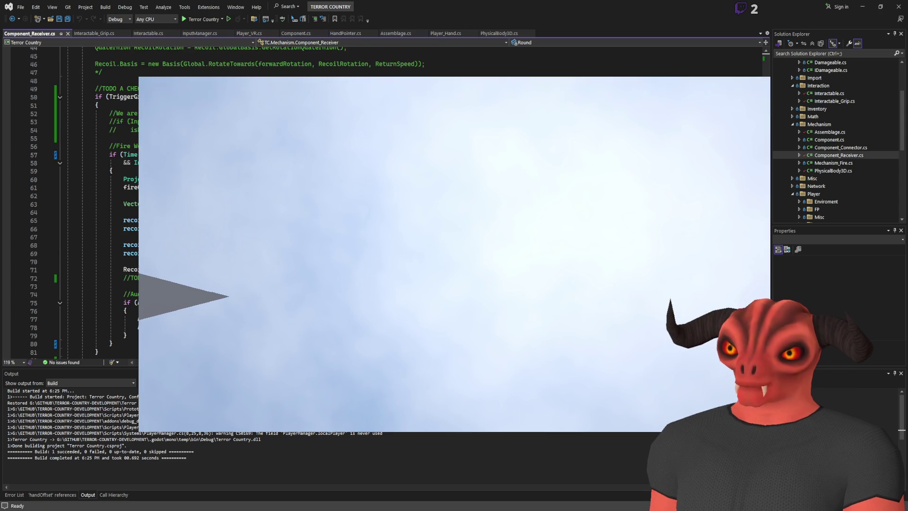
Review the trigger check in _Process and where Assemblage is used in Component_Receiver.cs
{"action": "scroll", "coordinate": [71, 204], "scroll_direction": "up", "scroll_amount": 7}
{"action": "scroll", "coordinate": [71, 204], "scroll_direction": "down", "scroll_amount": 5}
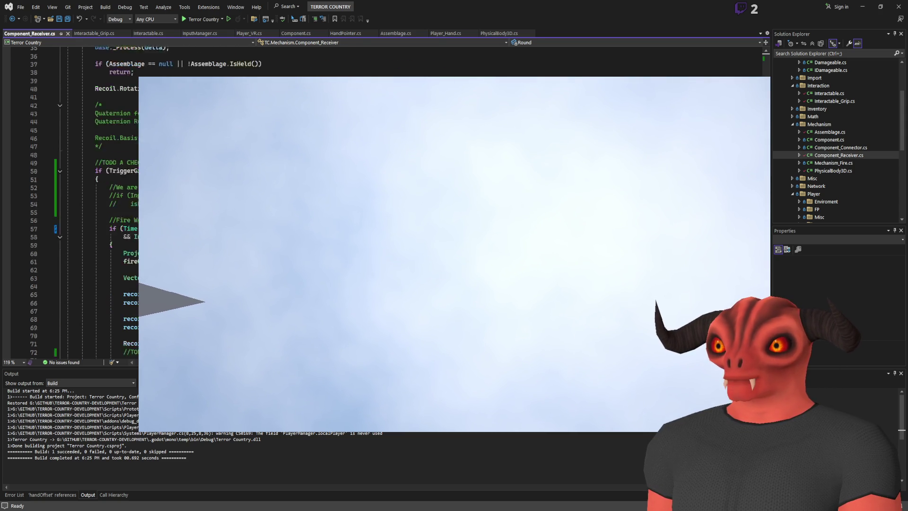
{"action": "left_click", "coordinate": [123, 147]}
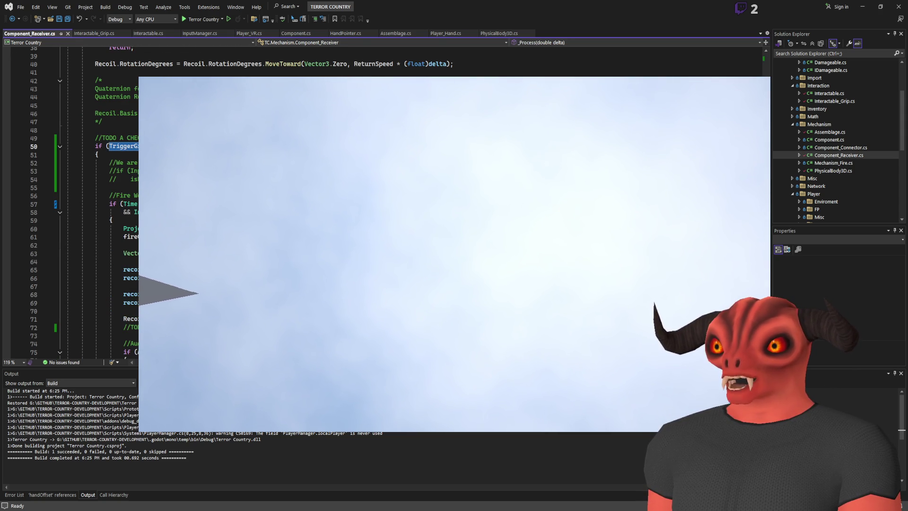
{"action": "scroll", "coordinate": [127, 149], "scroll_direction": "up", "scroll_amount": 5}
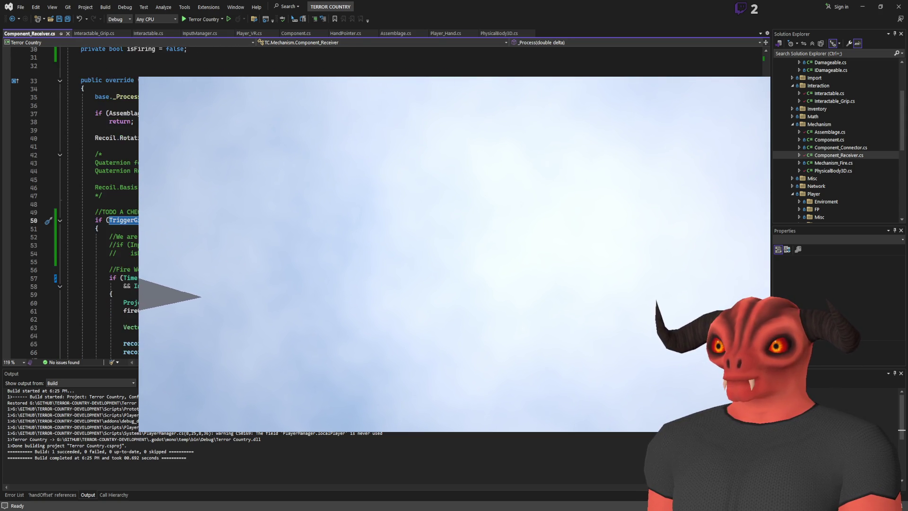
{"action": "scroll", "coordinate": [127, 149], "scroll_direction": "down", "scroll_amount": 6}
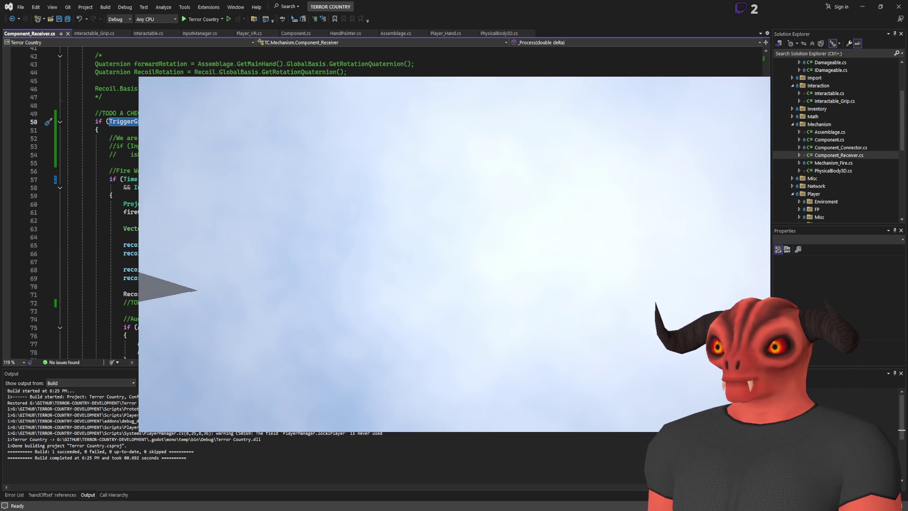
{"action": "scroll", "coordinate": [71, 203], "scroll_direction": "up", "scroll_amount": 2}
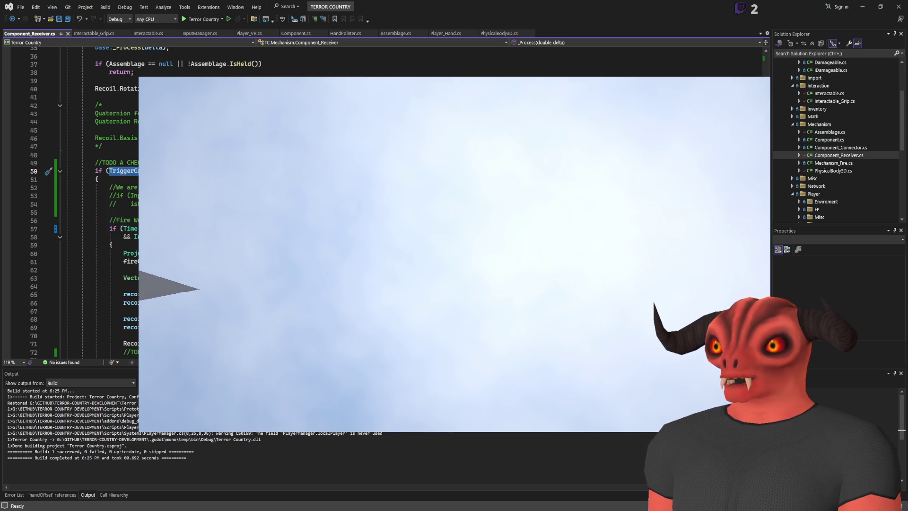
{"action": "left_click", "coordinate": [127, 64]}
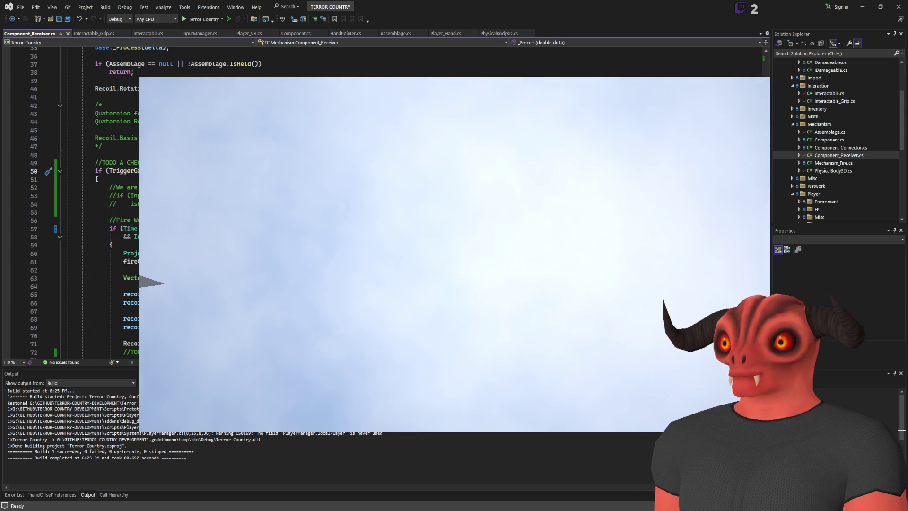
Uncomment the input check and isFiring = true lines, undo the accidental line 53 change, and save
{"action": "left_click", "coordinate": [116, 195]}
{"action": "key", "text": "BackSpace"}
{"action": "key", "text": "BackSpace"}
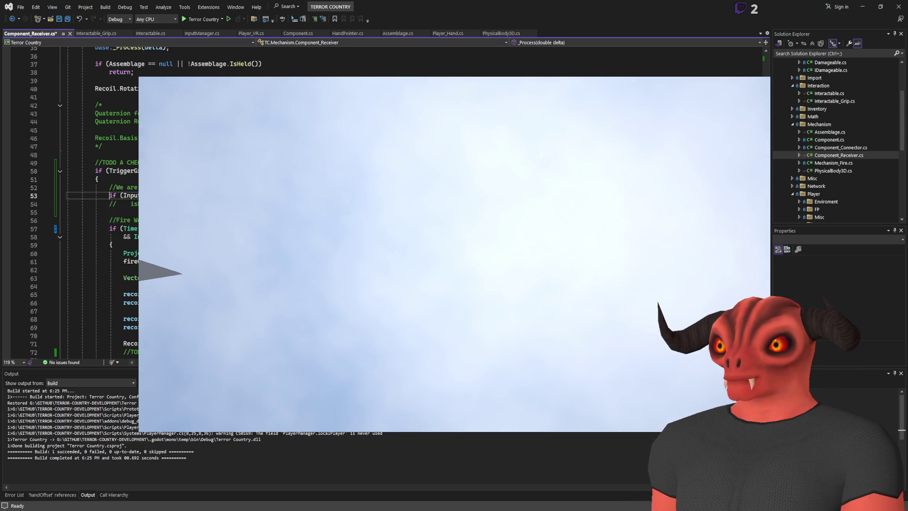
{"action": "key", "text": "Down"}
{"action": "key", "text": "Delete"}
{"action": "key", "text": "BackSpace"}
{"action": "key", "text": "Up"}
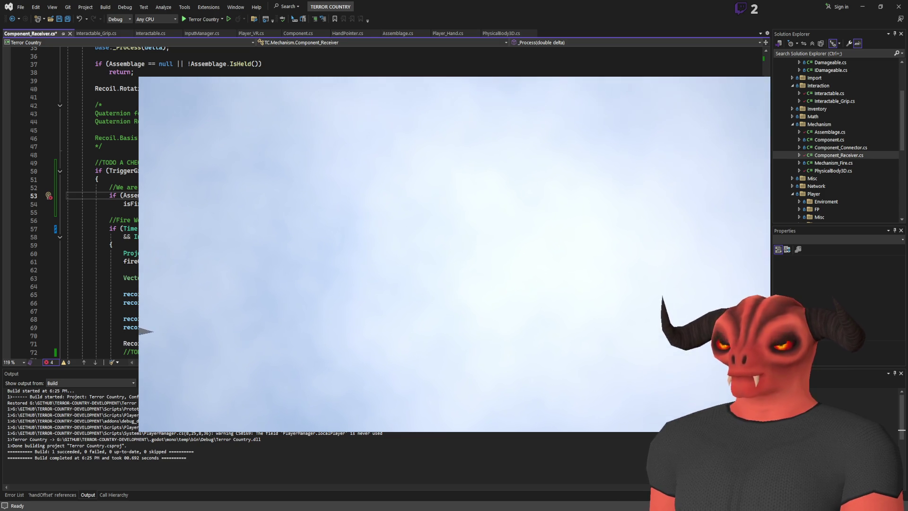
{"action": "key", "text": "ctrl+z"}
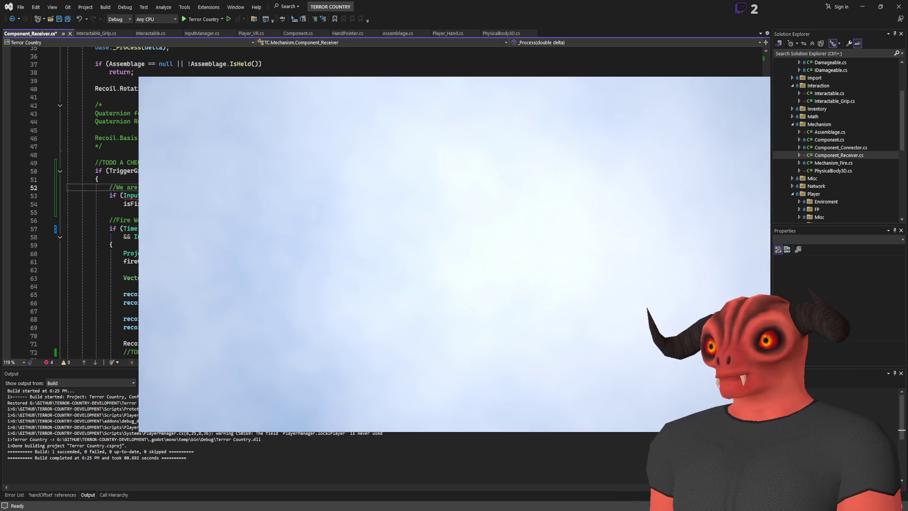
{"action": "key", "text": "ctrl+s"}
Rebuild the project and switch to the Godot editor
{"action": "key", "text": "ctrl+shift+b"}
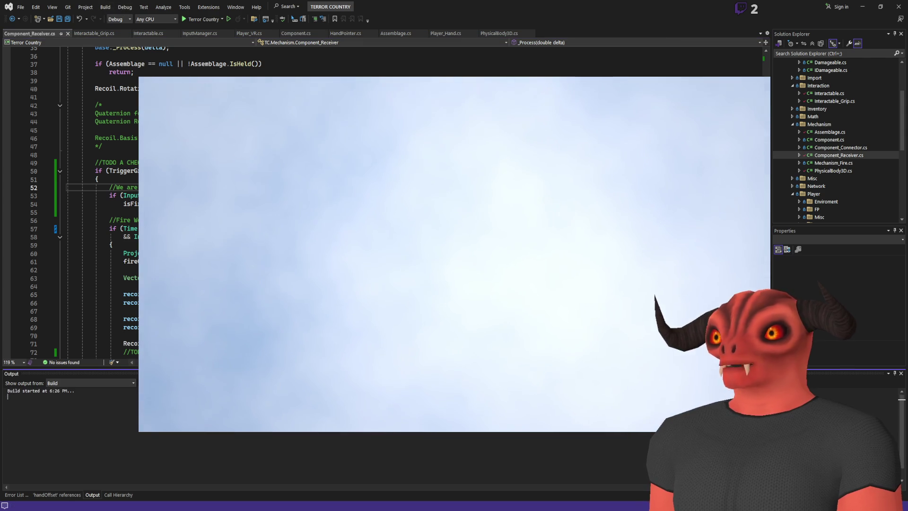
{"action": "key", "text": "alt+Tab"}
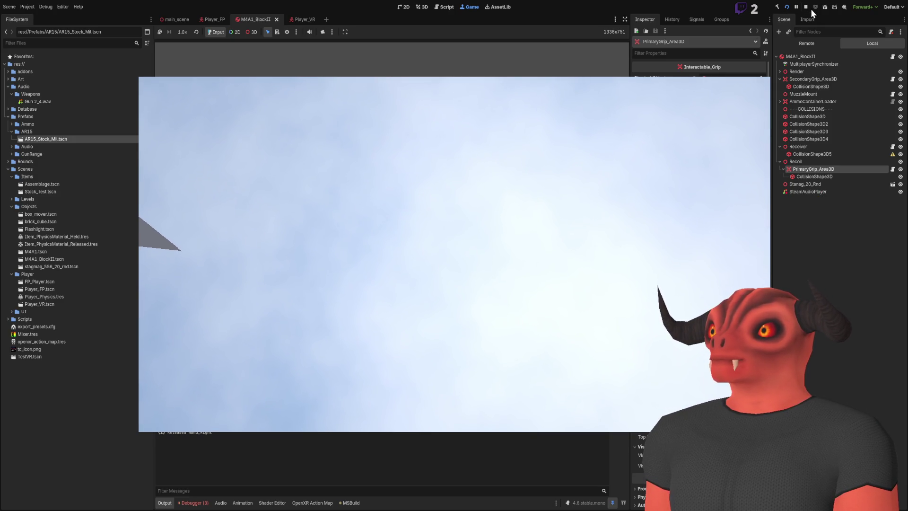
Restart the game with the new build, test the rifle in VR, then stop the run
{"action": "left_click", "coordinate": [807, 8]}
{"action": "left_click", "coordinate": [787, 7]}
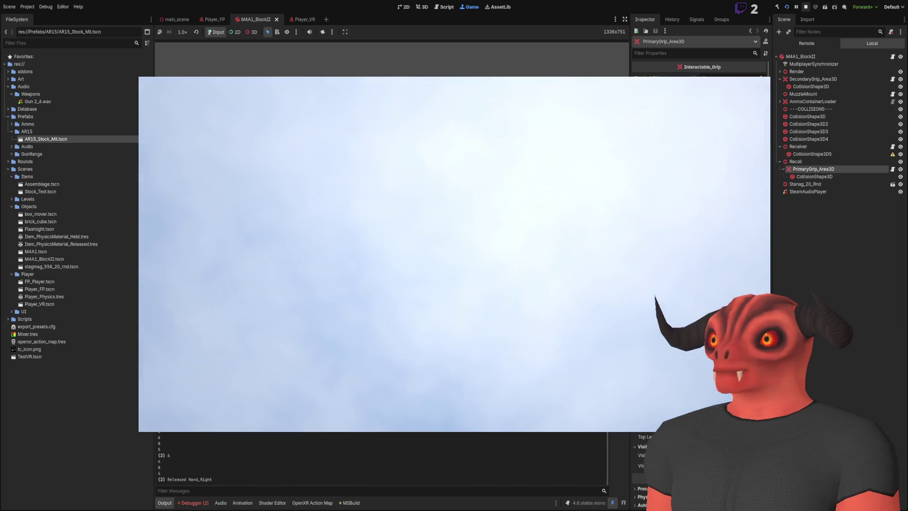
{"action": "key", "text": "F8"}
{"action": "key", "text": "alt+Tab"}
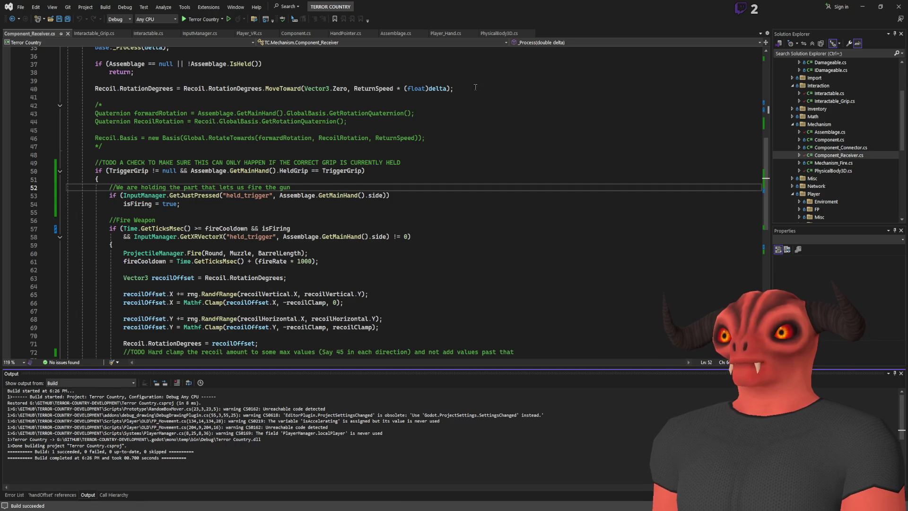
Look over the PhysicalBody3D.cs script
{"action": "left_click", "coordinate": [496, 33]}
{"action": "scroll", "coordinate": [319, 164], "scroll_direction": "up", "scroll_amount": 9}
{"action": "scroll", "coordinate": [319, 164], "scroll_direction": "down", "scroll_amount": 7}
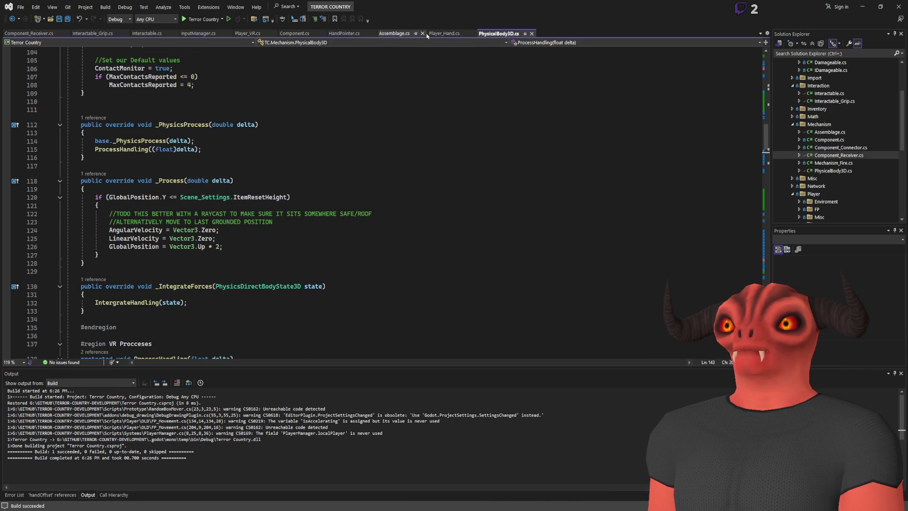
In Player_Hand.cs, move the UpdateHandVisual() call from _PhysicsProcess into _Process and save
{"action": "left_click", "coordinate": [444, 34]}
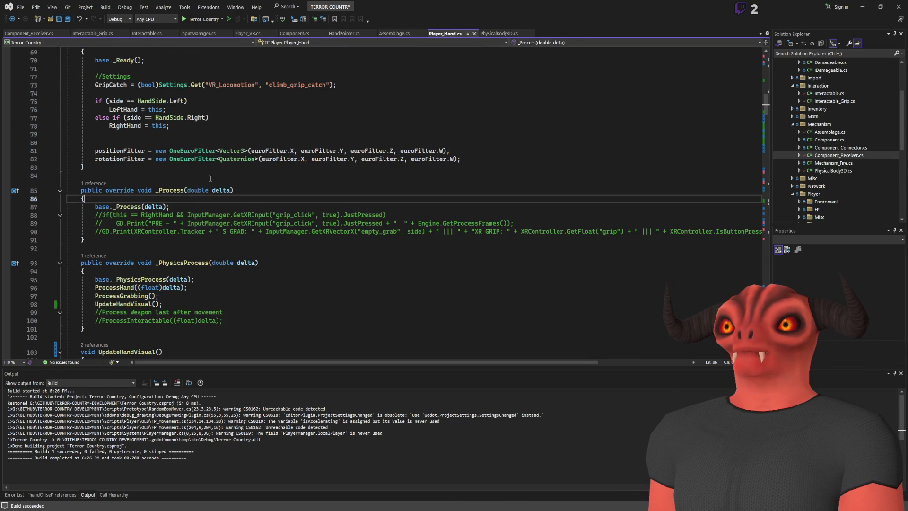
{"action": "left_click", "coordinate": [175, 305]}
{"action": "key", "text": "ctrl+x"}
{"action": "left_click", "coordinate": [95, 215]}
{"action": "key", "text": "ctrl+v"}
{"action": "key", "text": "ctrl+s"}
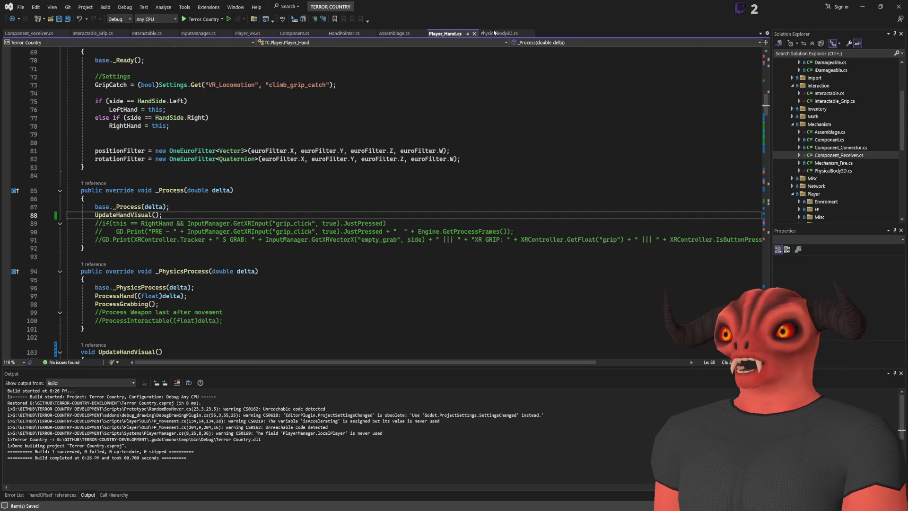
Check PhysicalBody3D.cs again, then return to Player_Hand.cs
{"action": "left_click", "coordinate": [494, 32]}
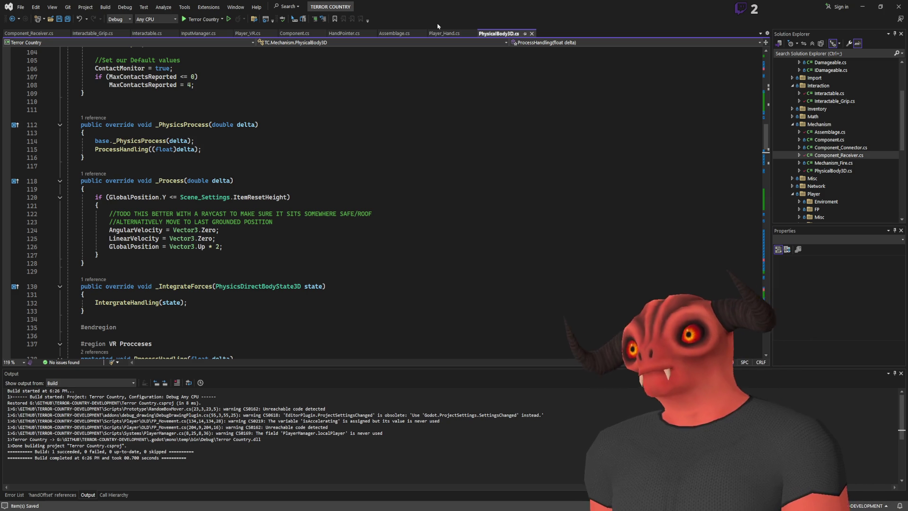
{"action": "left_click", "coordinate": [441, 33]}
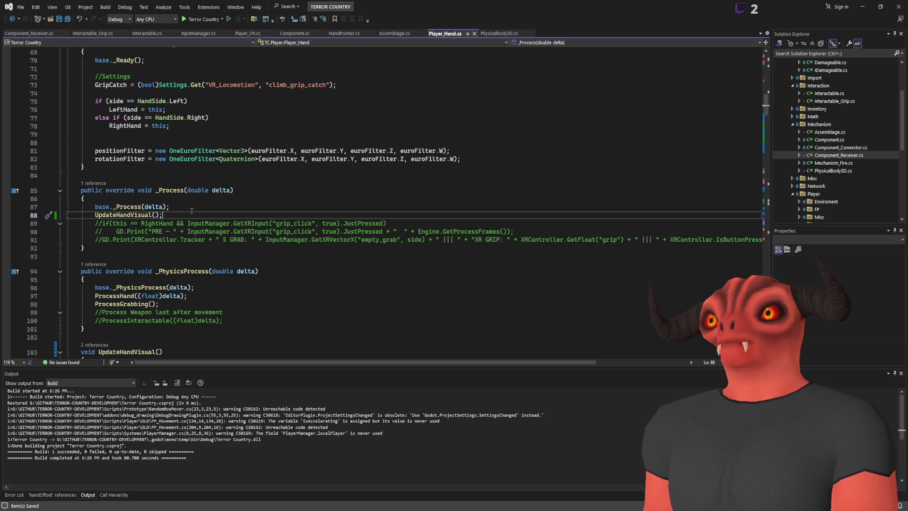
{"action": "left_click", "coordinate": [205, 222]}
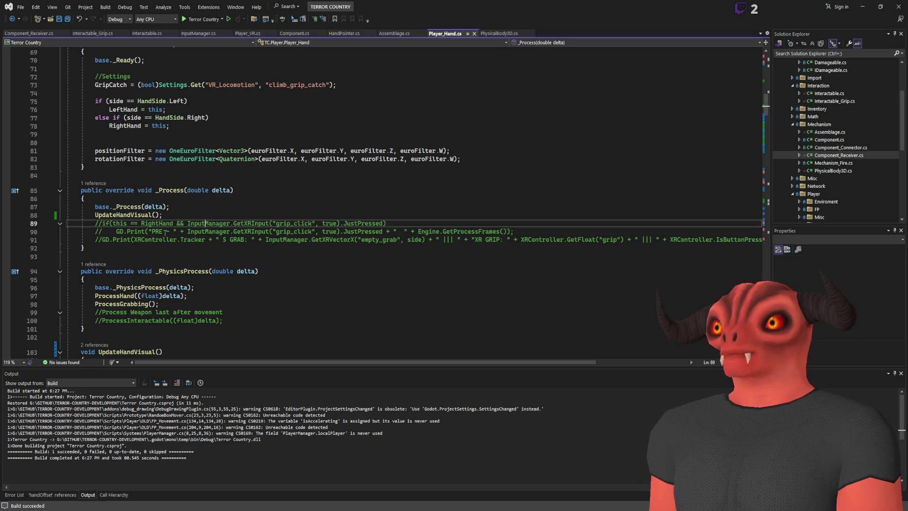
Switch back to Godot and run the game to test the rifle changes in VR
{"action": "key", "text": "alt+Tab"}
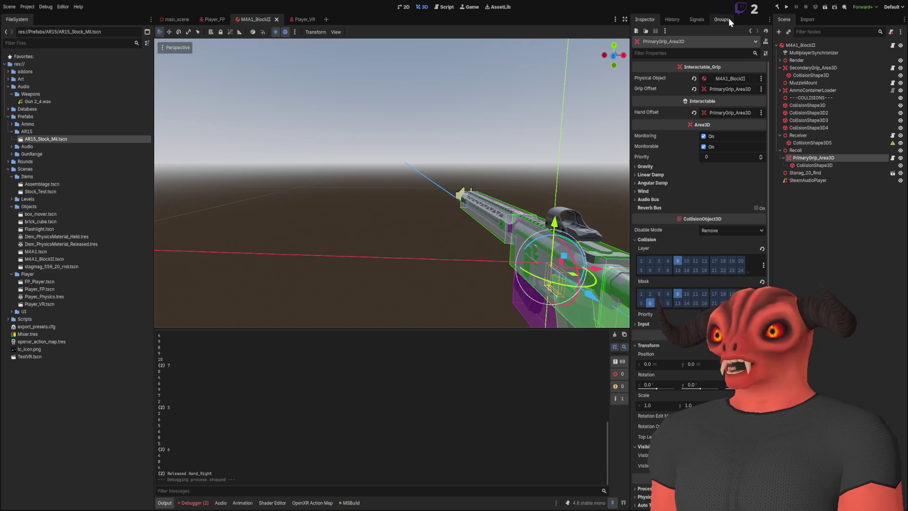
{"action": "left_click", "coordinate": [785, 7]}
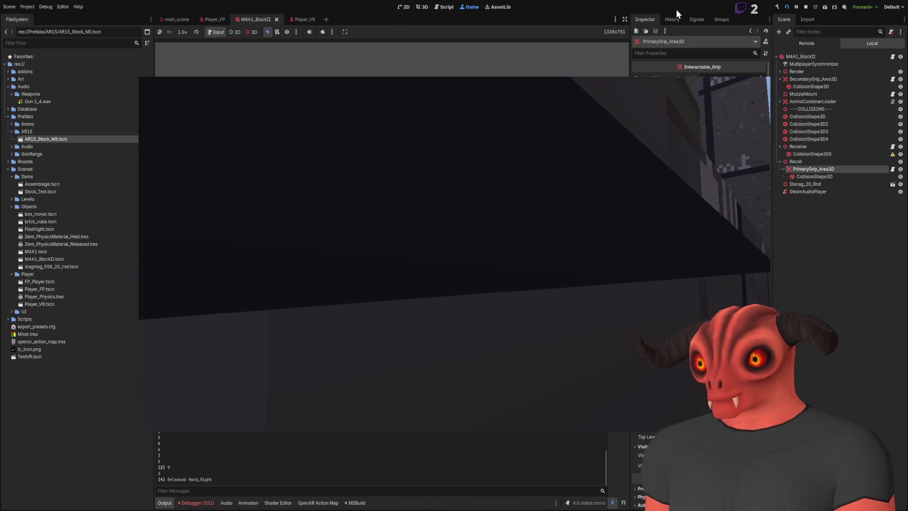
{"action": "left_click", "coordinate": [806, 7]}
{"action": "key", "text": "alt+Tab"}
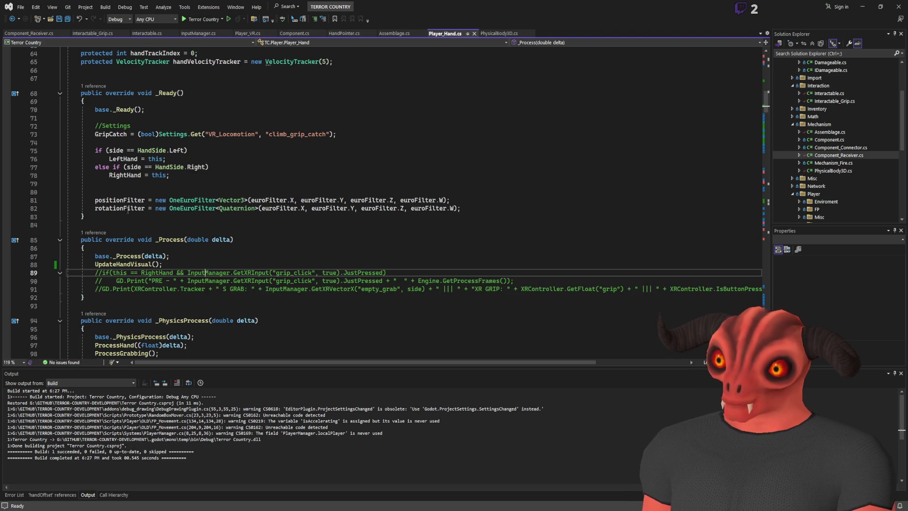
{"action": "scroll", "coordinate": [317, 154], "scroll_direction": "up", "scroll_amount": 6}
{"action": "scroll", "coordinate": [317, 155], "scroll_direction": "down", "scroll_amount": 6}
{"action": "scroll", "coordinate": [317, 154], "scroll_direction": "down", "scroll_amount": 1}
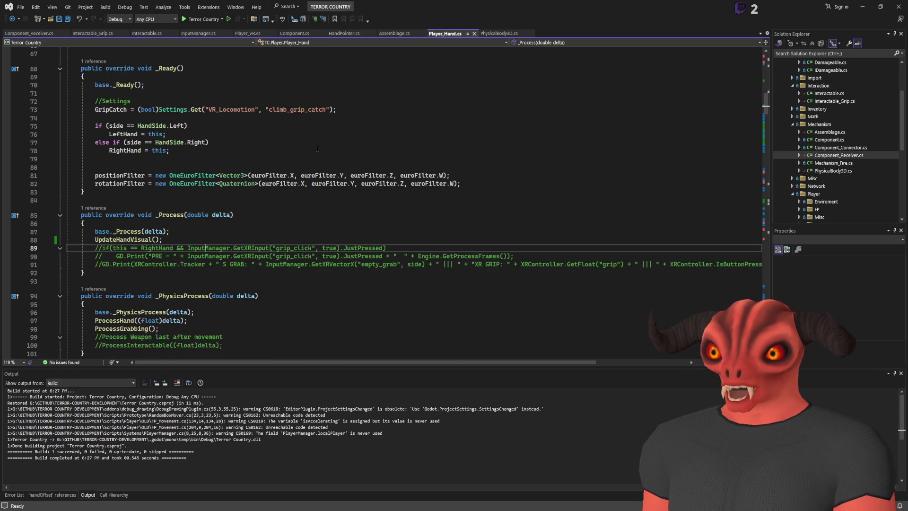
{"action": "key", "text": "ctrl+minus"}
{"action": "key", "text": "ctrl+minus"}
{"action": "key", "text": "ctrl+minus"}
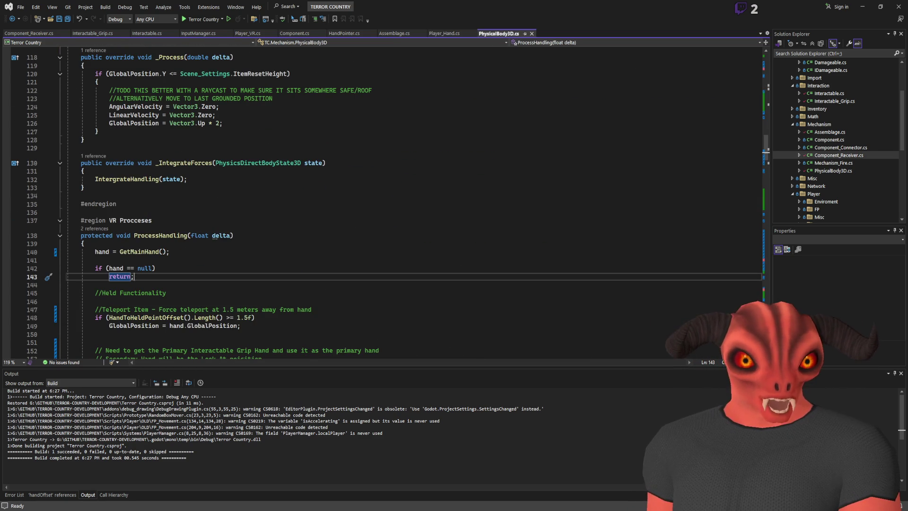
{"action": "key", "text": "alt+Tab"}
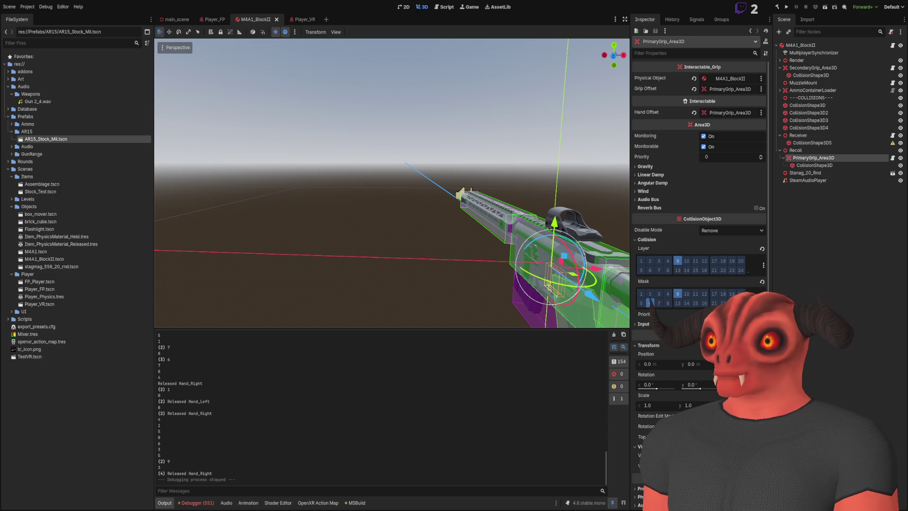
{"action": "left_click", "coordinate": [650, 303]}
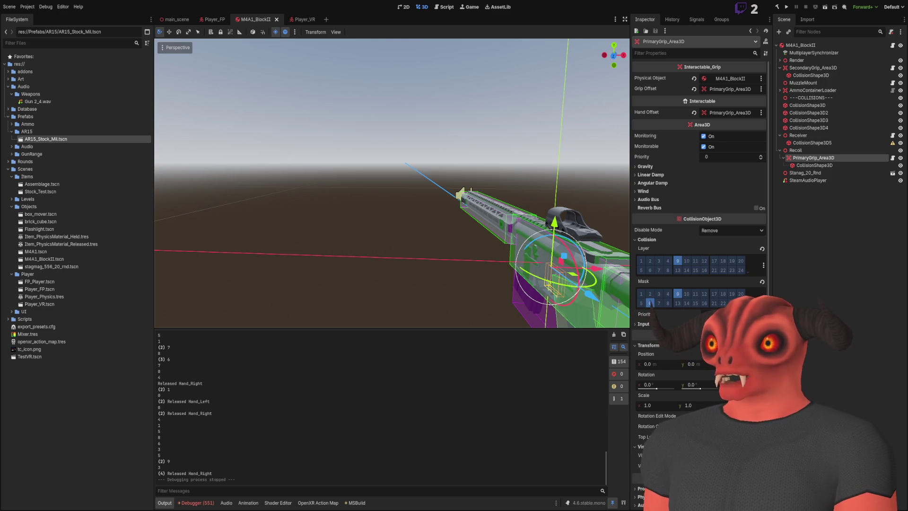
{"action": "key", "text": "alt+Tab"}
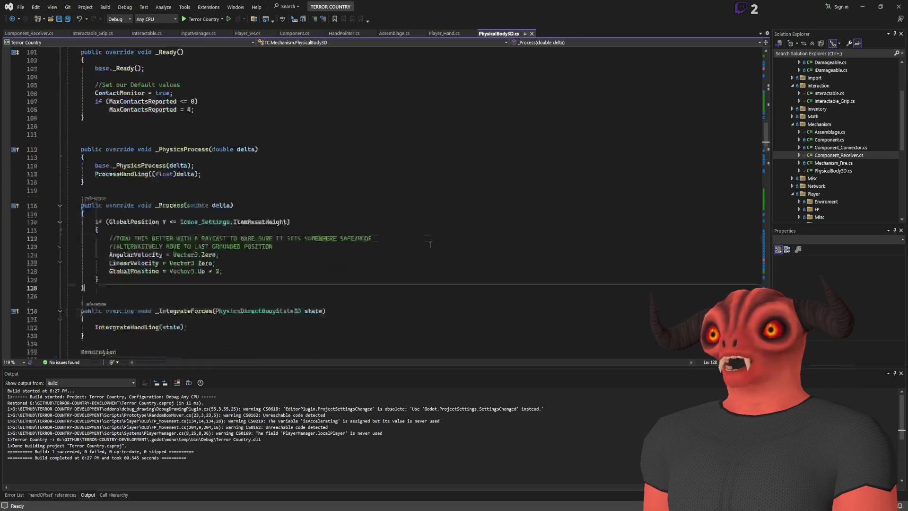
{"action": "scroll", "coordinate": [330, 308], "scroll_direction": "up", "scroll_amount": 10}
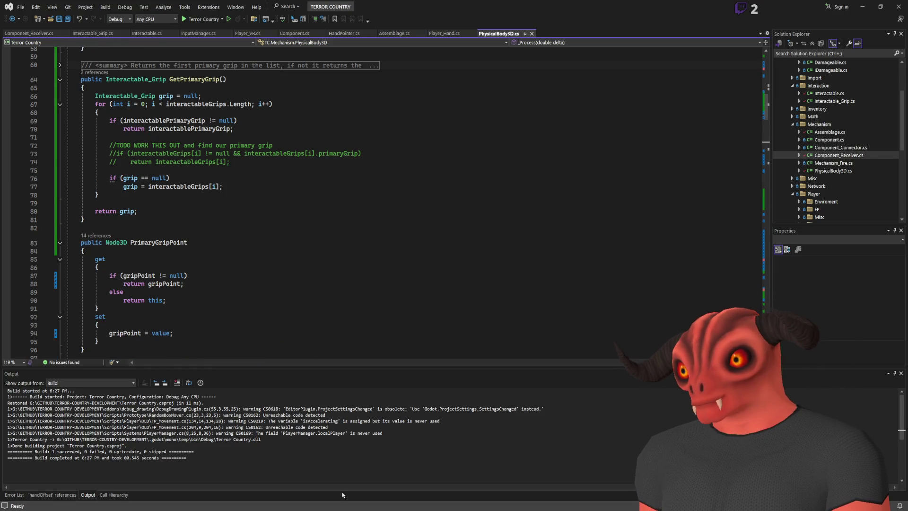
{"action": "key", "text": "alt+Tab"}
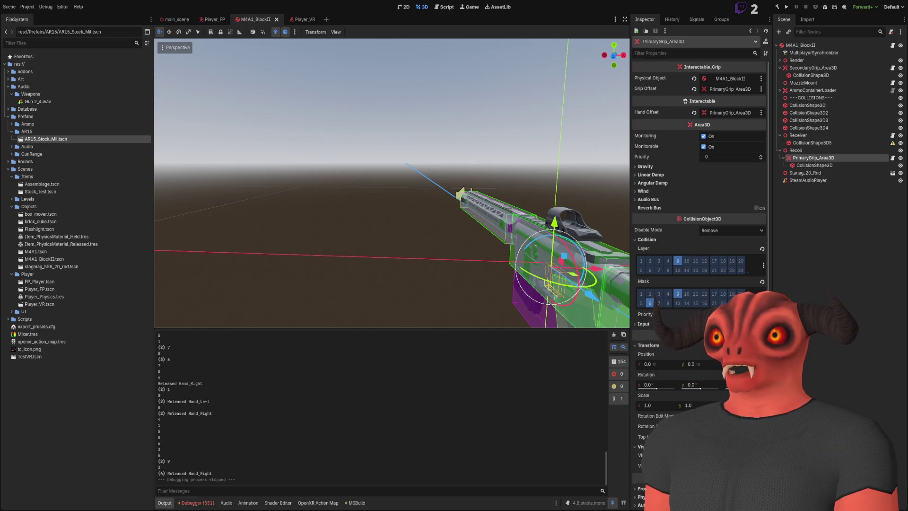
Open the main_scene shooting range and fly forward to its main menu board
{"action": "left_click", "coordinate": [175, 20]}
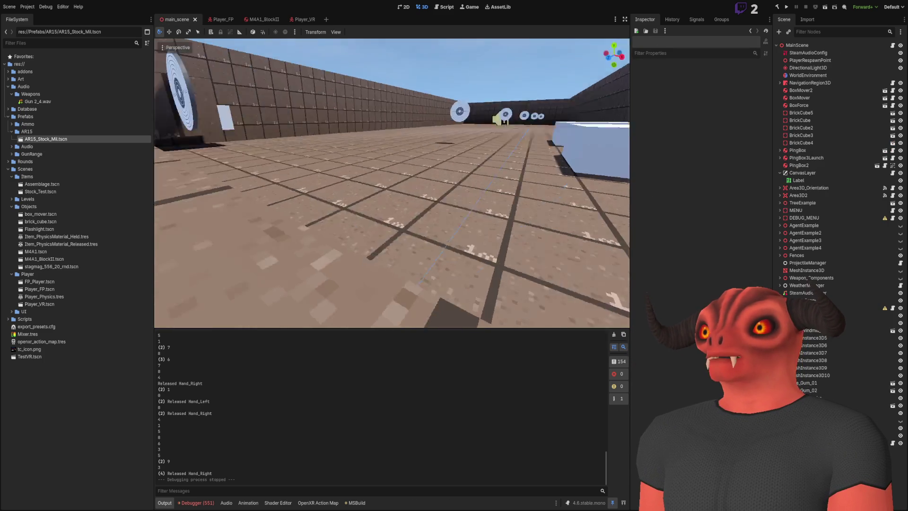
{"action": "key", "text": "w"}
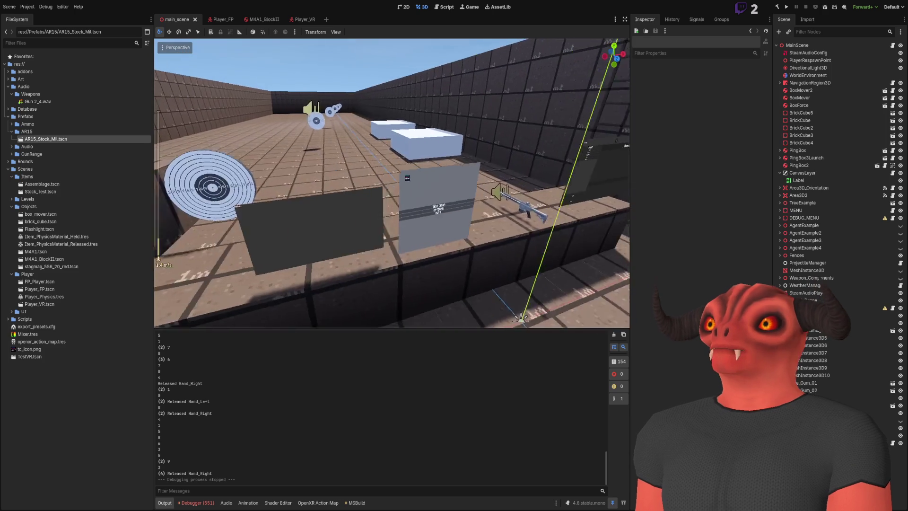
{"action": "key", "text": "w"}
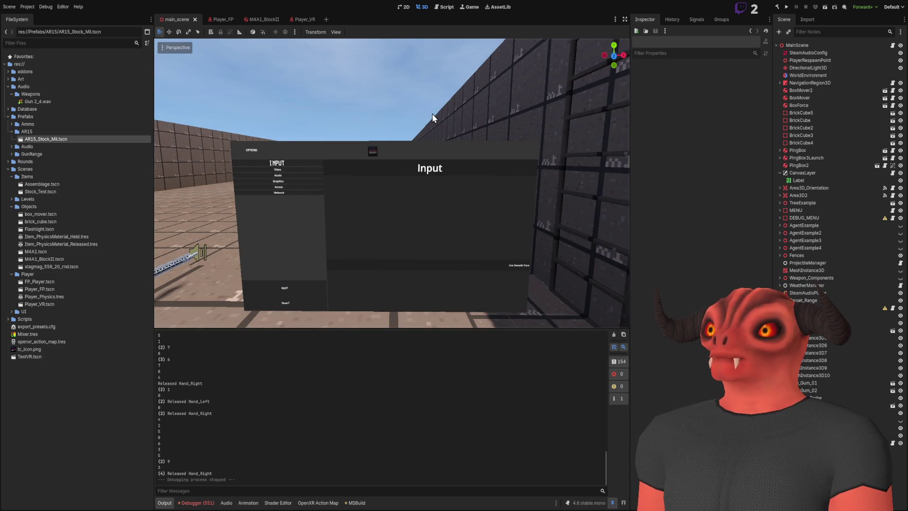
{"action": "key", "text": "w"}
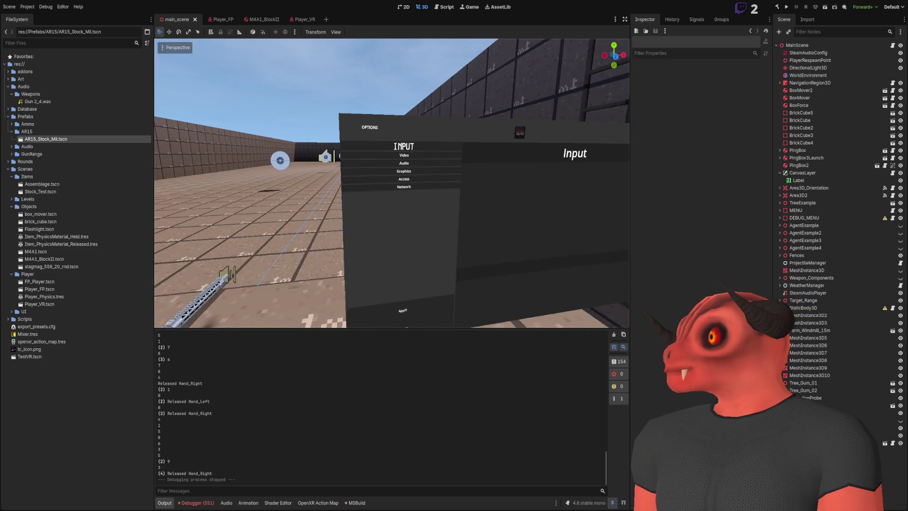
{"action": "key", "text": "w"}
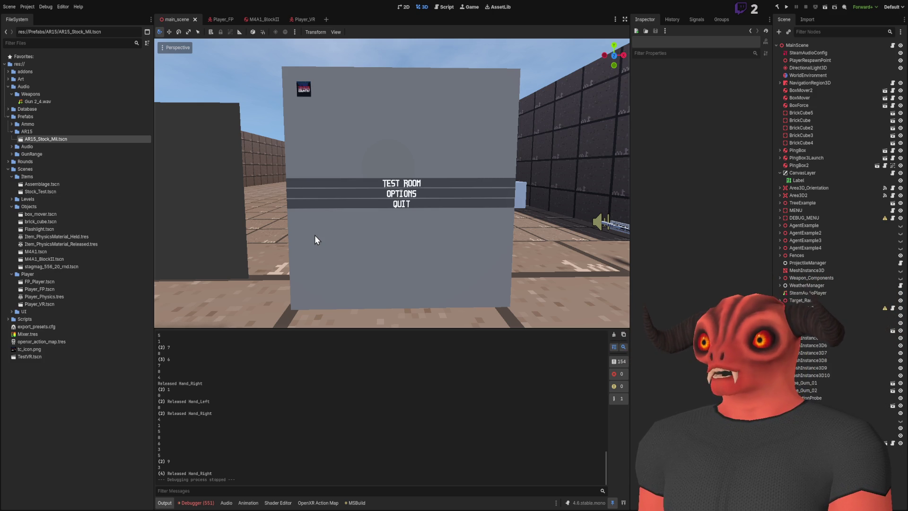
{"action": "right_click", "coordinate": [314, 235]}
{"action": "key", "text": "w"}
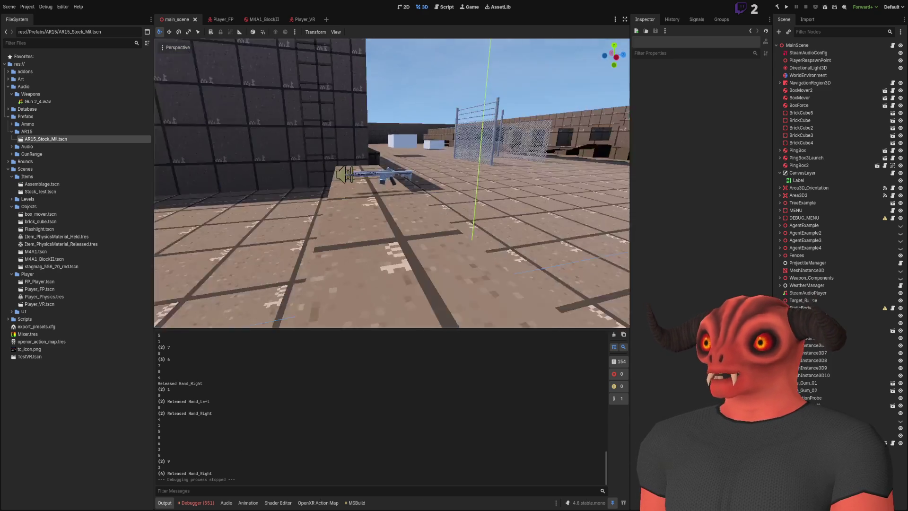
{"action": "key", "text": "s"}
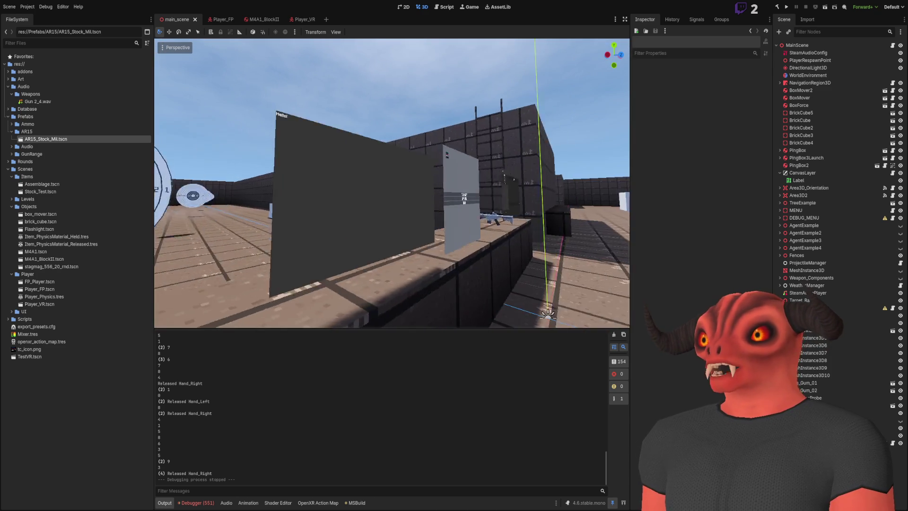
{"action": "key", "text": "s"}
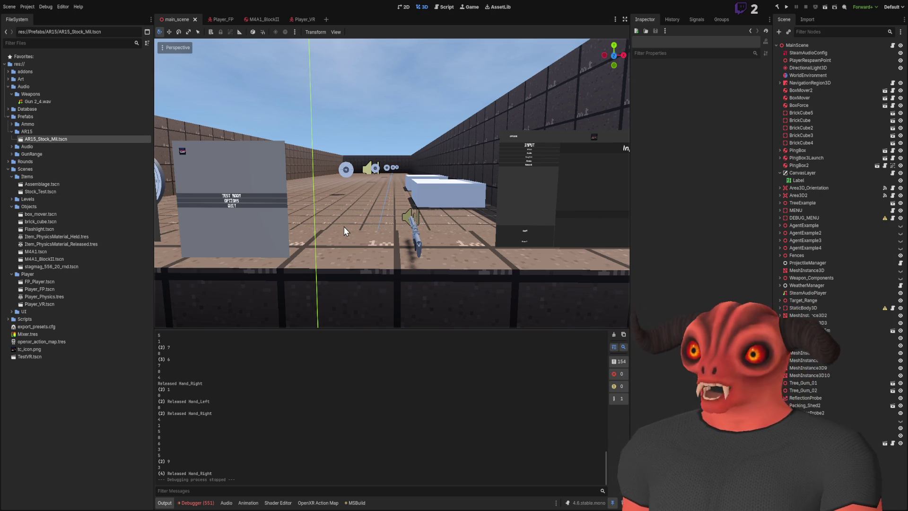
{"action": "mouse_move", "coordinate": [344, 226]}
{"action": "left_mouse_down"}
{"action": "mouse_move", "coordinate": [331, 223]}
{"action": "mouse_move", "coordinate": [362, 127]}
{"action": "left_mouse_up"}
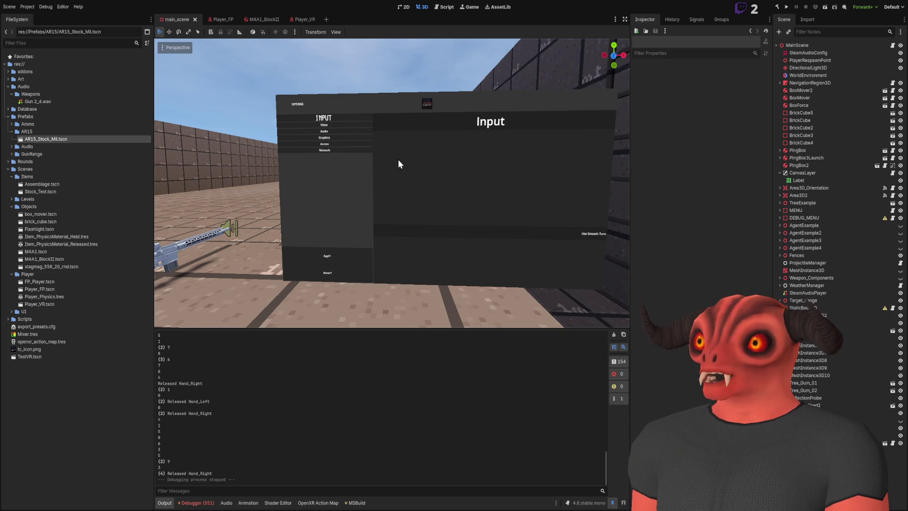
{"action": "mouse_move", "coordinate": [398, 169]}
{"action": "left_mouse_down"}
{"action": "mouse_move", "coordinate": [283, 170]}
{"action": "mouse_move", "coordinate": [404, 181]}
{"action": "left_mouse_up"}
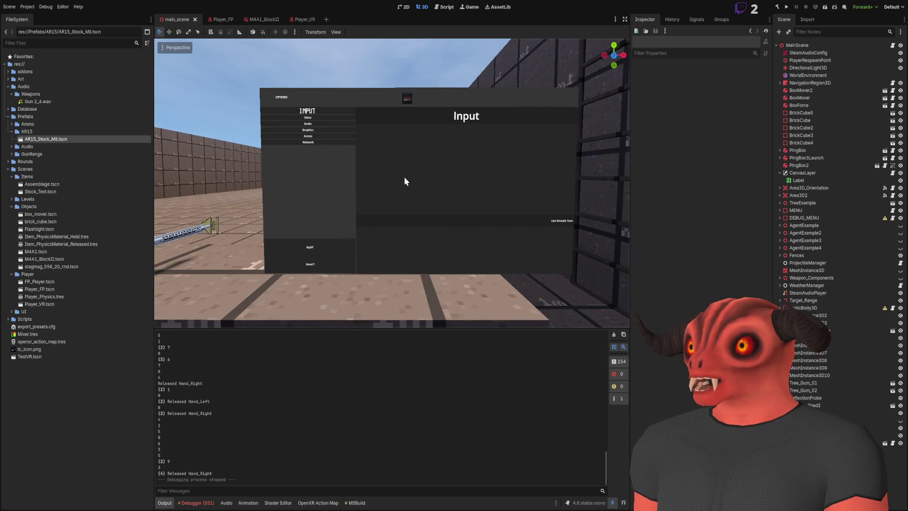